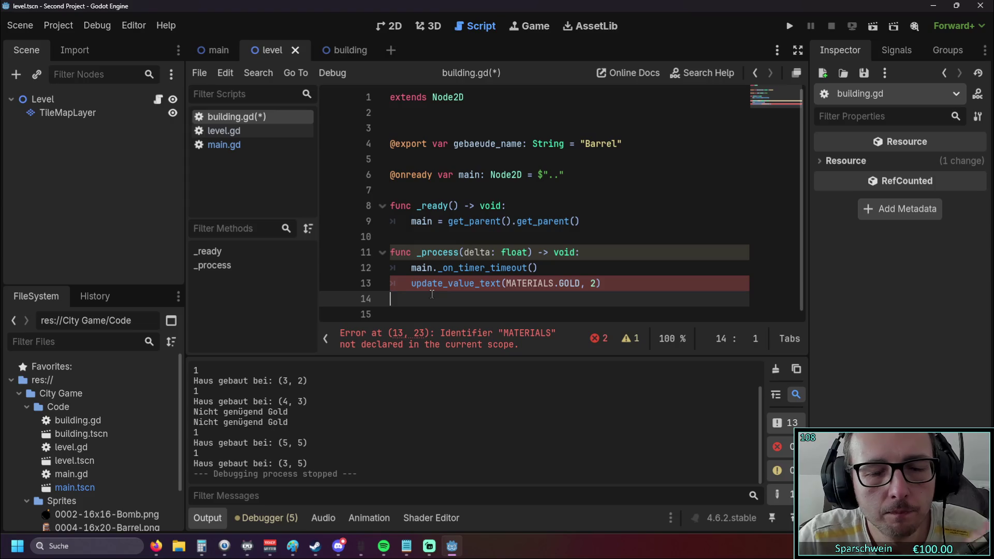
# - Undo the last two edits in building.gd, restoring the line that adds 2 HOLZ in _process
pyautogui.click(413, 268)
pyautogui.hotkey('ctrl', 'z')
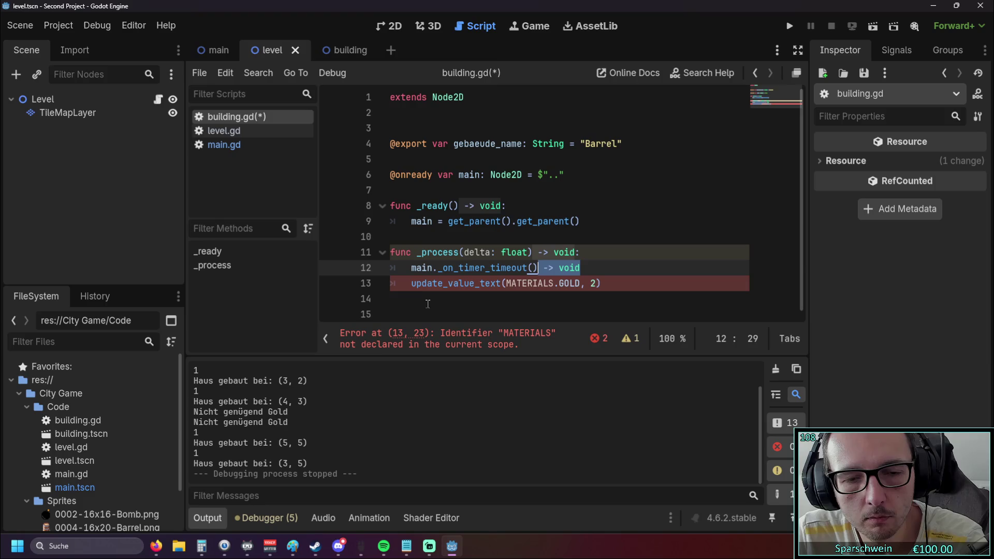
pyautogui.hotkey('ctrl', 'z')
pyautogui.hotkey('ctrl', 'z')
pyautogui.hotkey('ctrl', 'z')
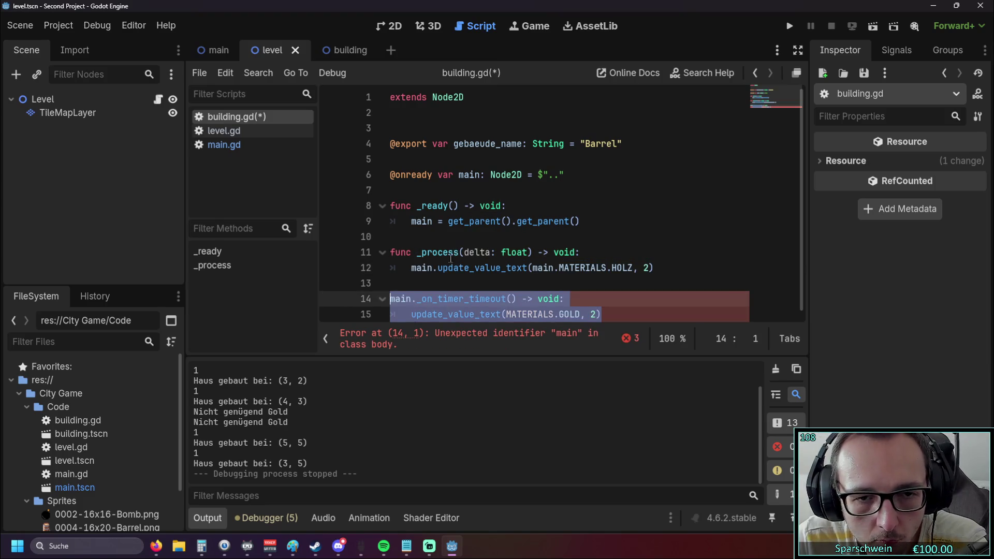
pyautogui.press('Up')
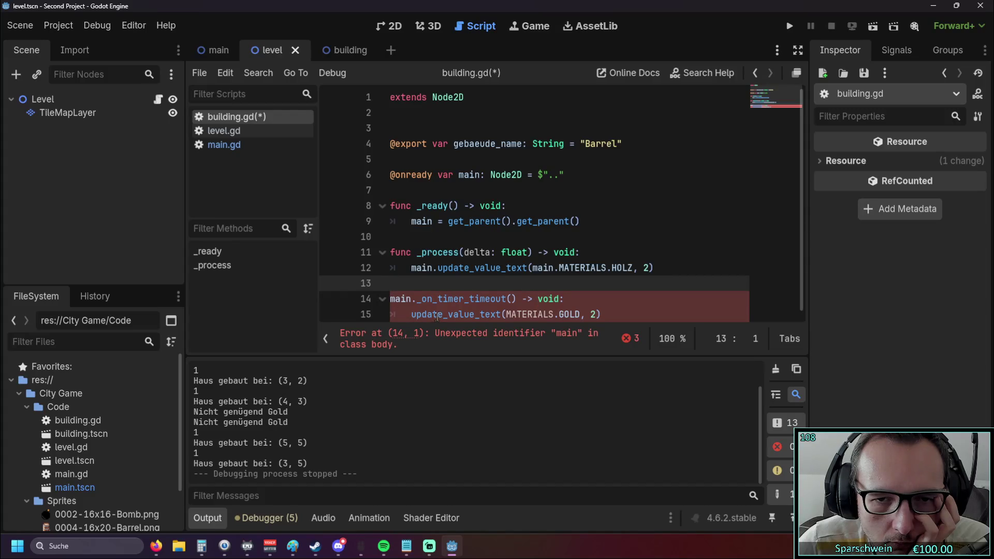
# - Delete the GOLD update line and the '-> void:' ending from the main._on_timer_timeout() line
pyautogui.moveTo(616, 316); pyautogui.dragTo(362, 305)
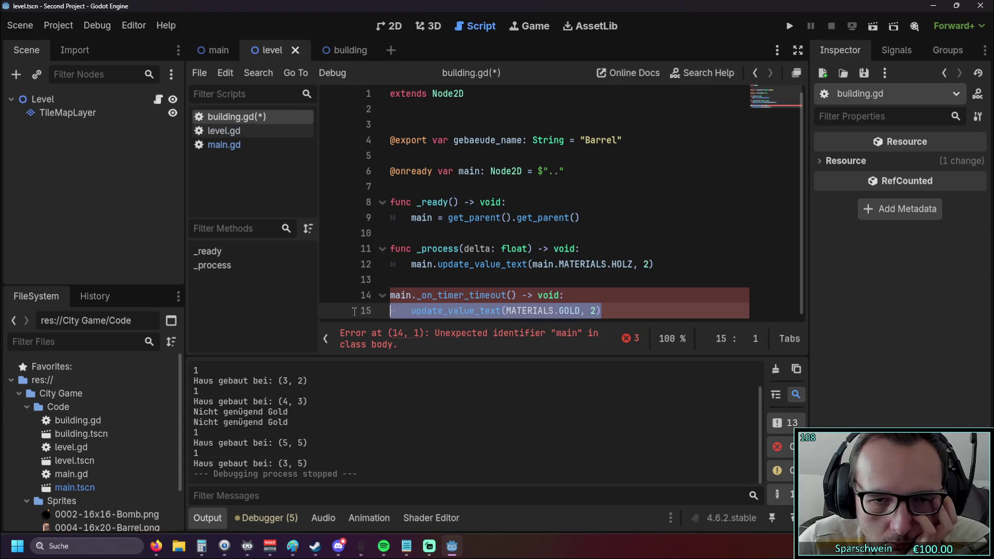
pyautogui.press('BackSpace')
pyautogui.press('BackSpace')
pyautogui.moveTo(567, 296); pyautogui.dragTo(516, 296)
pyautogui.press('BackSpace')
# - Copy the main.update_value_text(main.MATERIALS.HOLZ, 2) call into the empty _on_timer_timeout() parentheses
pyautogui.click(519, 283)
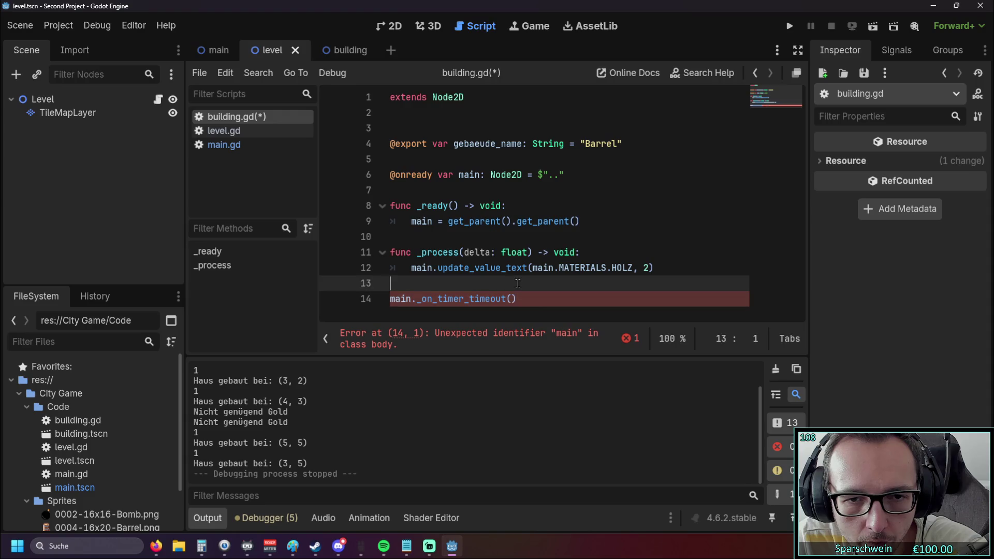
pyautogui.click(413, 268)
pyautogui.keyDown('shift'); pyautogui.click(653, 269); pyautogui.keyUp('shift')
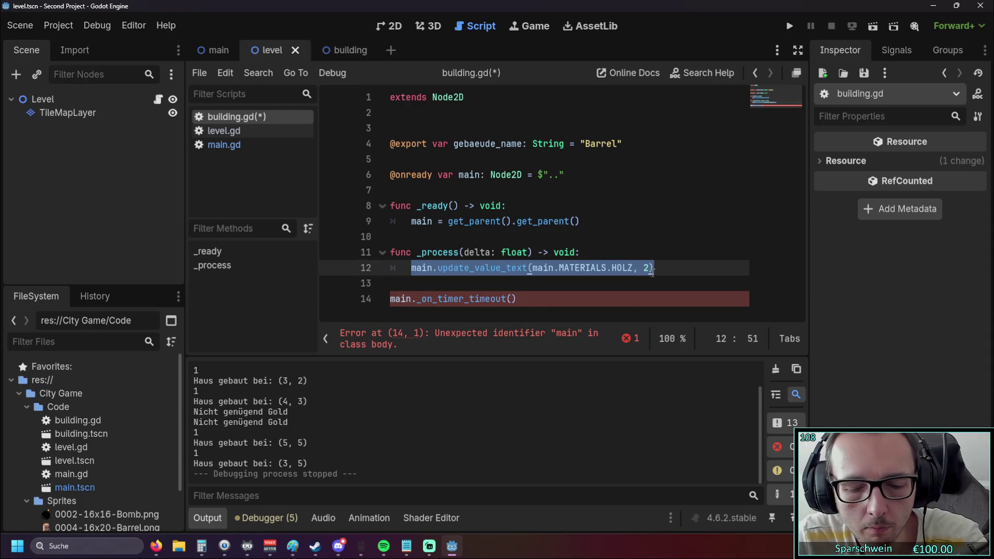
pyautogui.hotkey('ctrl', 'c')
pyautogui.click(576, 306)
pyautogui.press('Left')
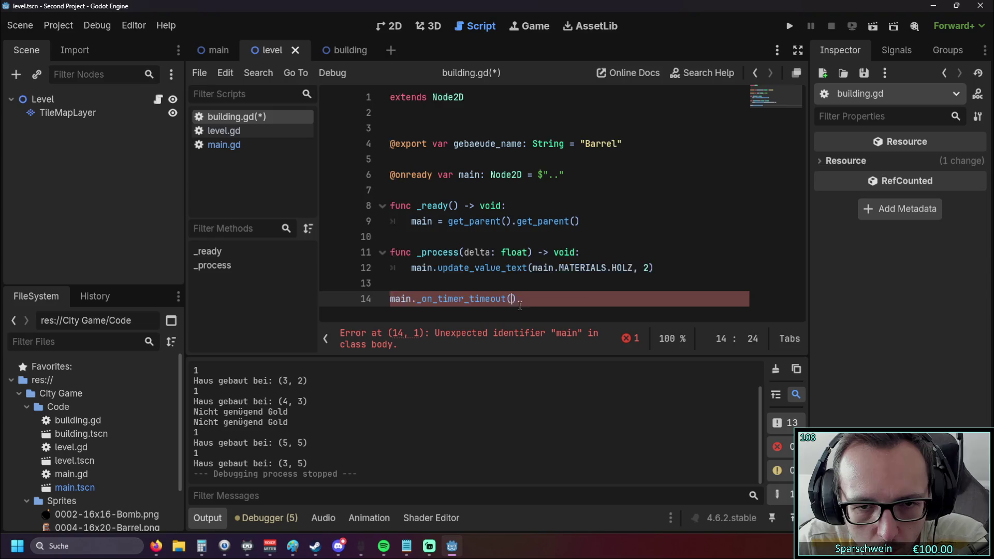
pyautogui.hotkey('ctrl', 'v')
# - Indent the timer call into _process and delete the old HOLZ update line and empty lines
pyautogui.click(578, 287)
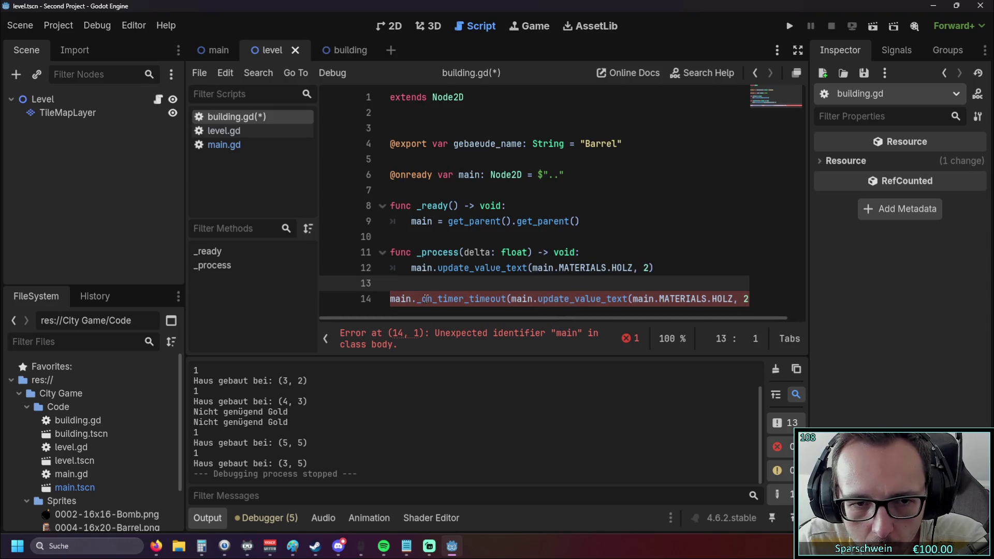
pyautogui.click(391, 299)
pyautogui.press('Tab')
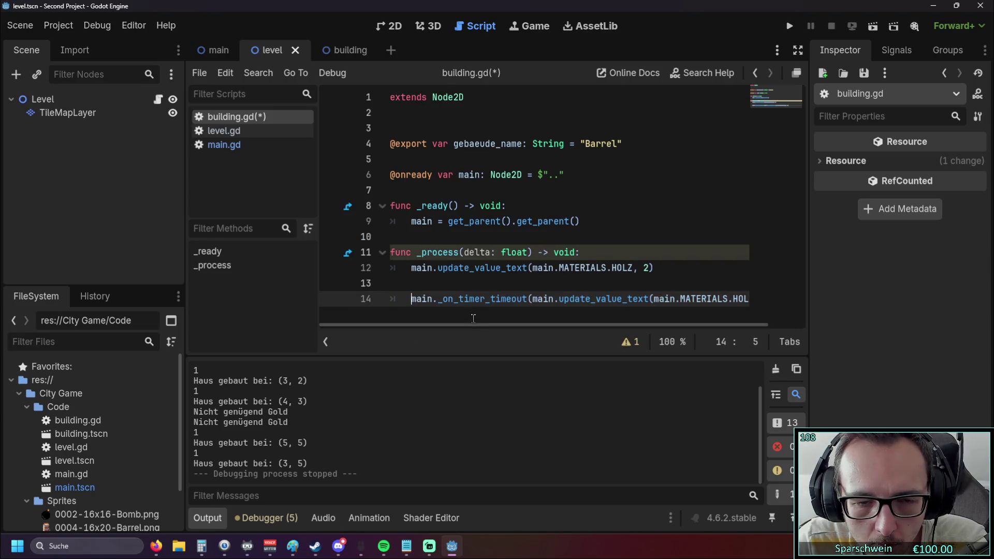
pyautogui.moveTo(516, 326)
pyautogui.mouseDown()
pyautogui.moveTo(678, 328)
pyautogui.moveTo(464, 326)
pyautogui.moveTo(626, 328)
pyautogui.moveTo(511, 328)
pyautogui.mouseUp()
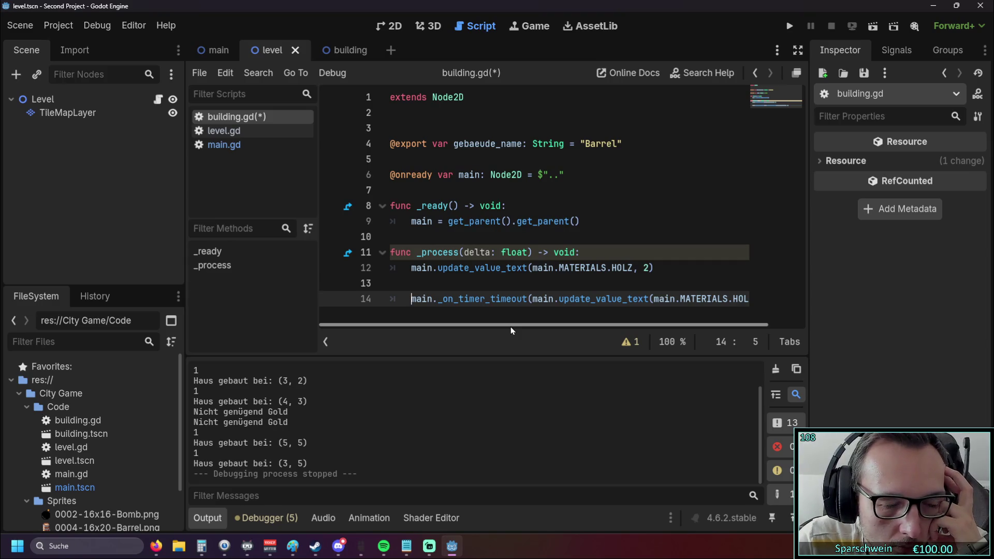
pyautogui.press('Up')
pyautogui.press('BackSpace')
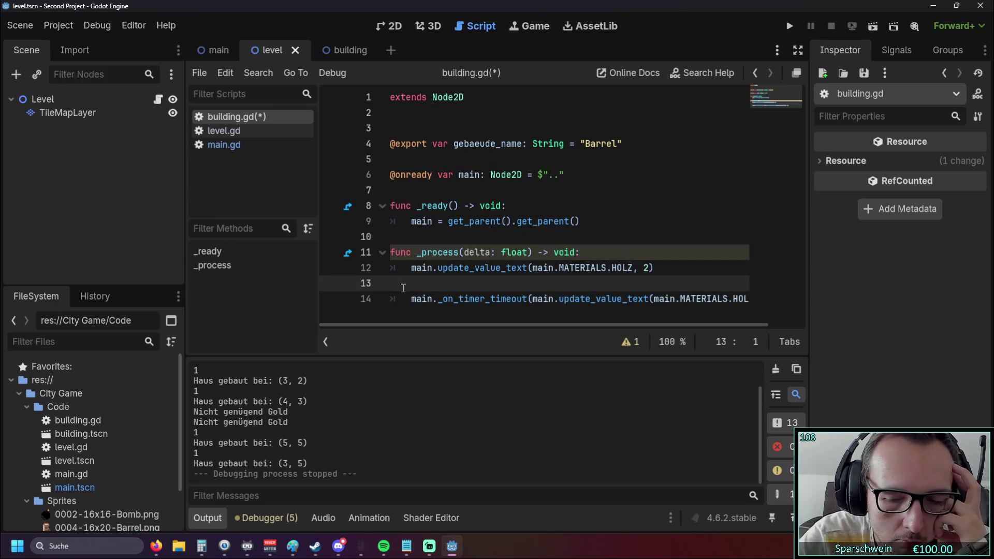
pyautogui.press('BackSpace')
pyautogui.press('BackSpace')
pyautogui.press('BackSpace')
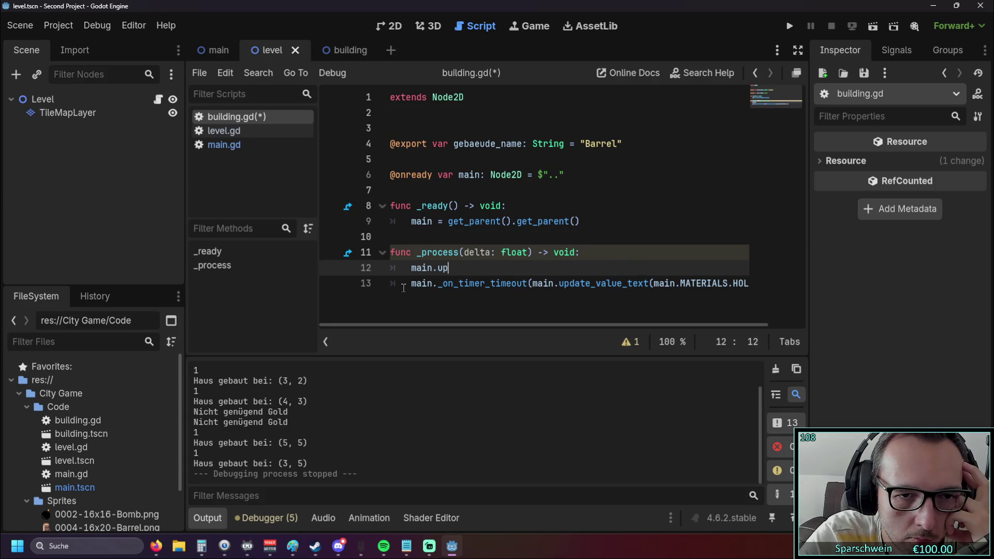
pyautogui.press('BackSpace')
pyautogui.press('BackSpace')
pyautogui.press('BackSpace')
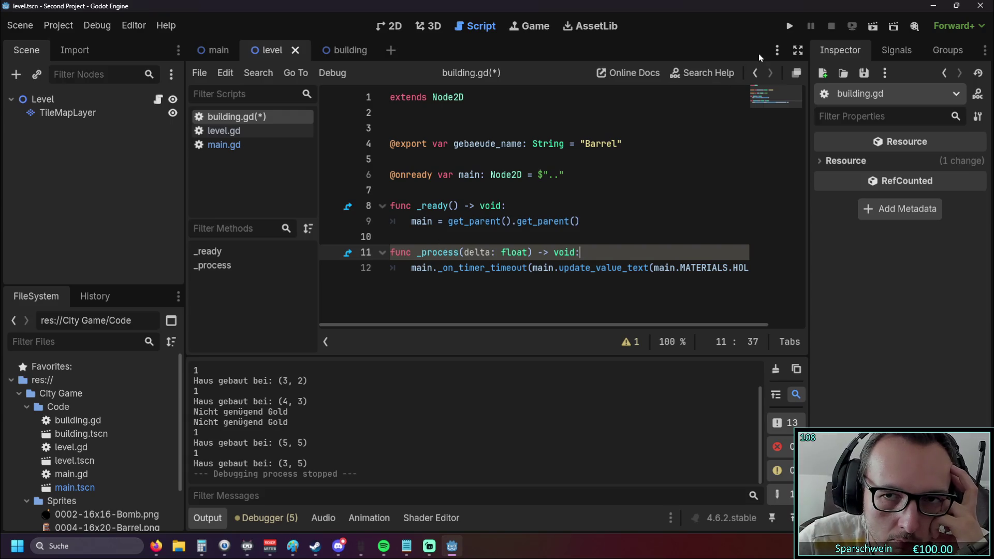
# - Run the project and place a building, triggering the '_on_timer_timeout expects 0 arguments' error
pyautogui.click(790, 27)
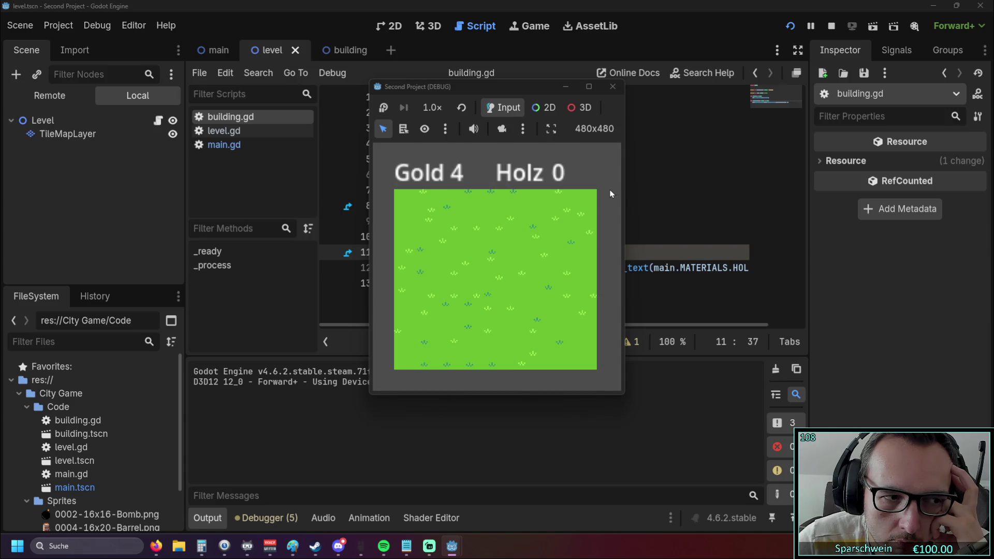
pyautogui.click(514, 247)
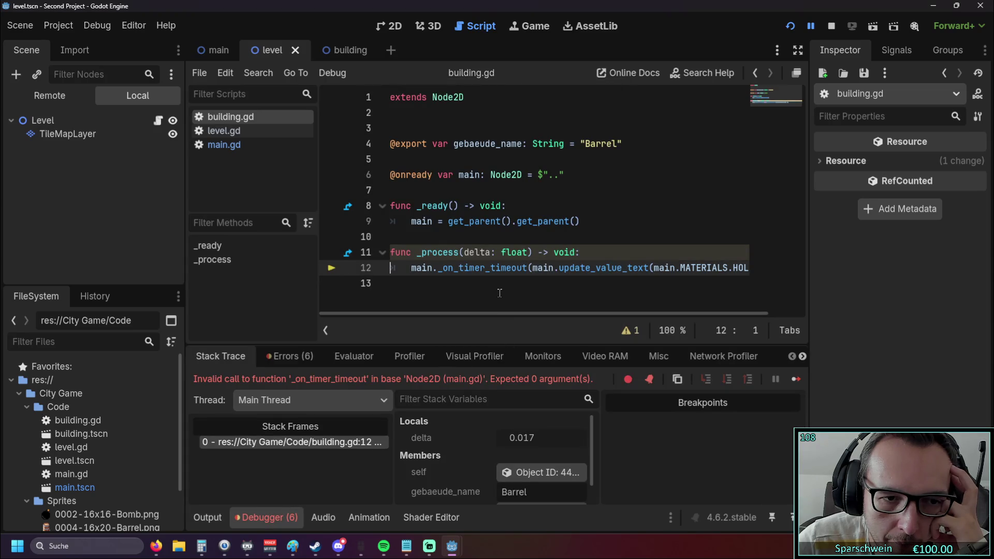
pyautogui.moveTo(437, 314)
pyautogui.mouseDown()
pyautogui.moveTo(515, 313)
pyautogui.moveTo(419, 312)
pyautogui.mouseUp()
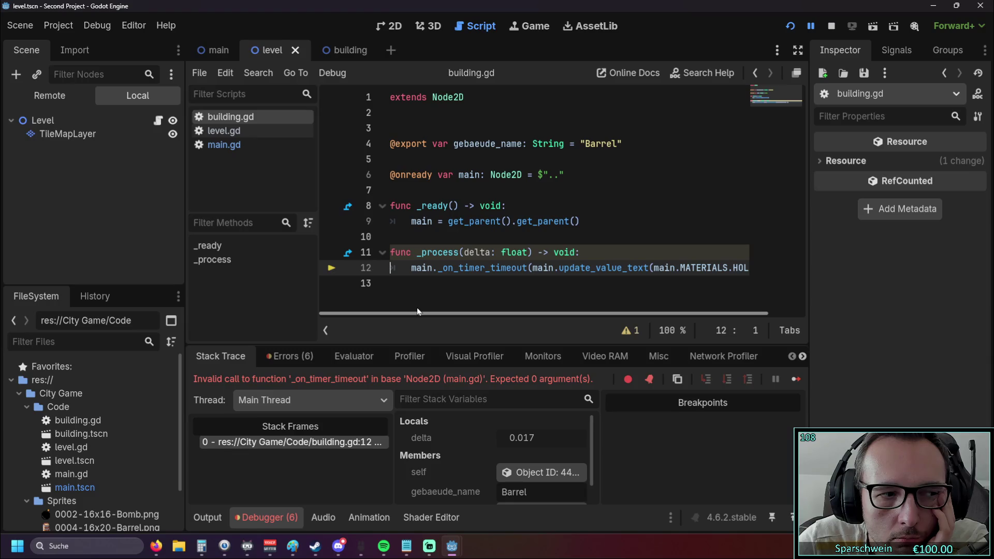
pyautogui.moveTo(419, 311)
pyautogui.mouseDown()
pyautogui.moveTo(566, 315)
pyautogui.moveTo(384, 311)
pyautogui.mouseUp()
# - Restore the direct HOLZ update line in _process and delete the nested timer call line
pyautogui.hotkey('ctrl', 'v')
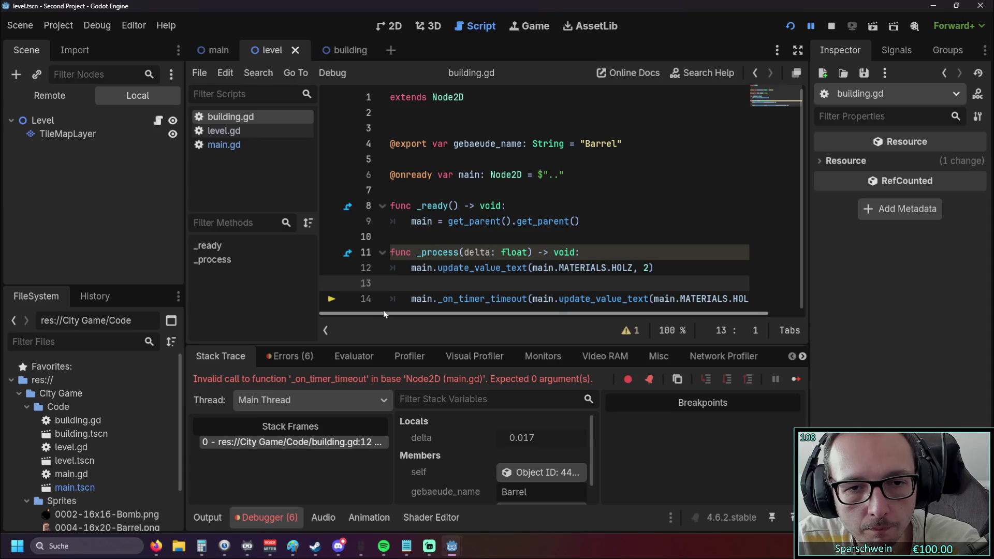
pyautogui.moveTo(414, 313)
pyautogui.mouseDown()
pyautogui.moveTo(441, 313)
pyautogui.moveTo(412, 313)
pyautogui.mouseUp()
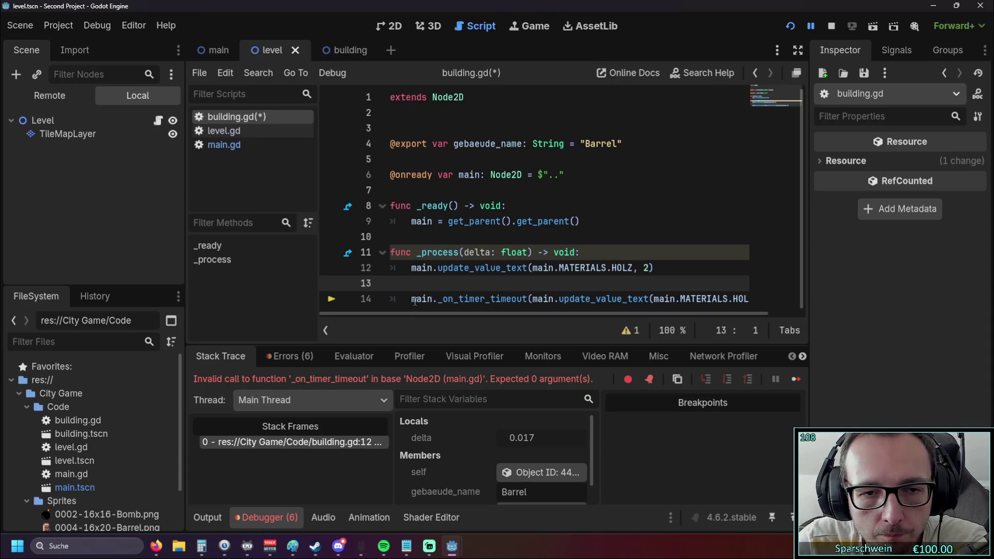
pyautogui.tripleClick(410, 299)
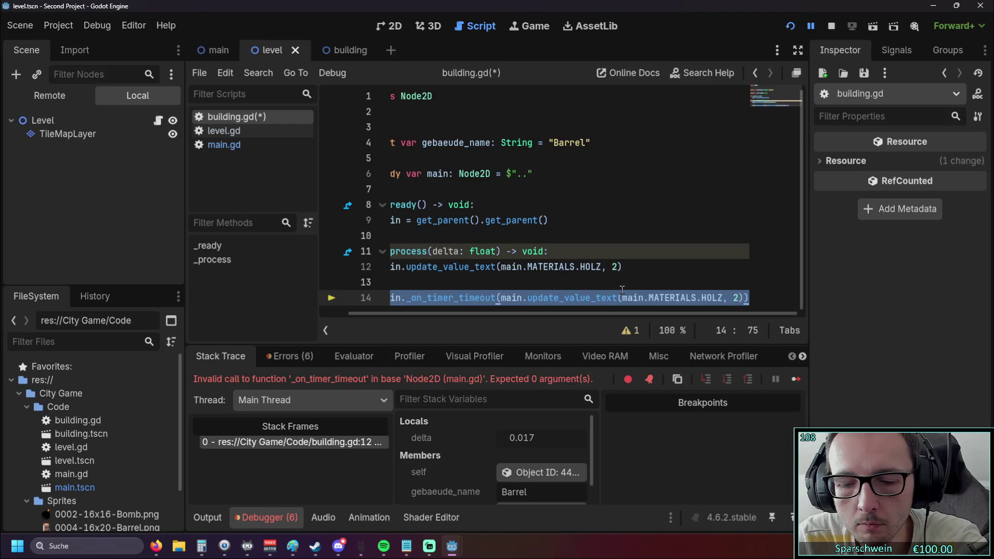
pyautogui.press('BackSpace')
pyautogui.press('BackSpace')
pyautogui.press('BackSpace')
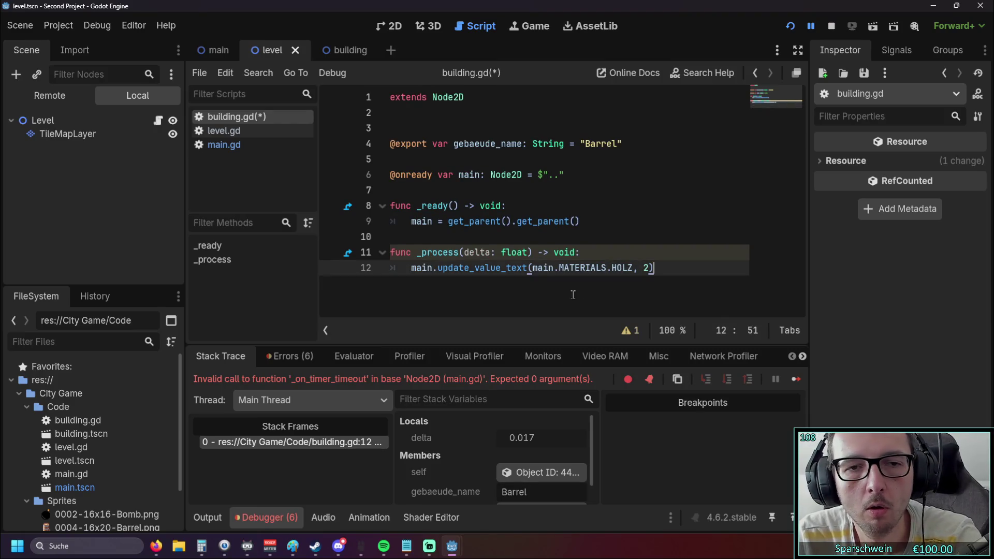
# - Switch between the main and level scenes, then open main.gd at _on_timer_timeout
pyautogui.click(214, 50)
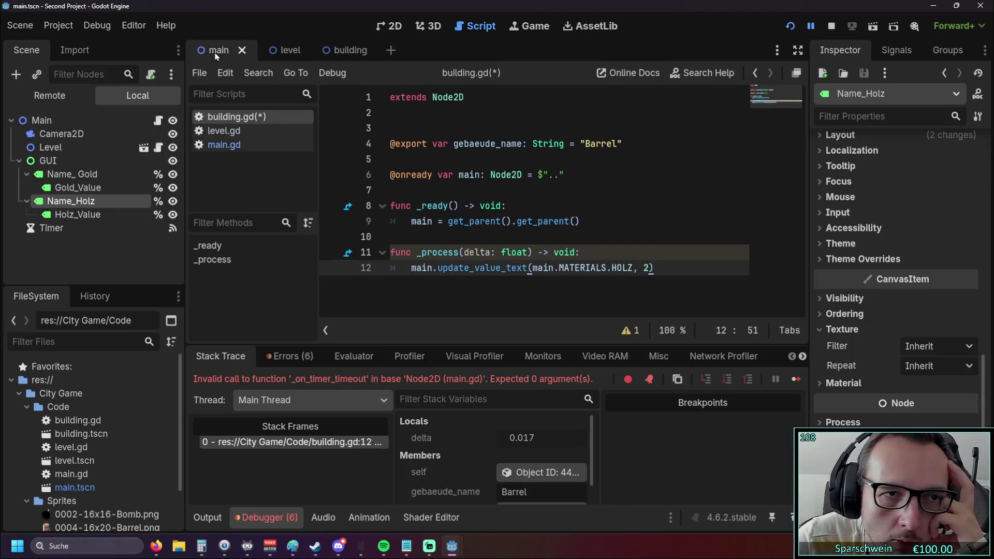
pyautogui.click(287, 54)
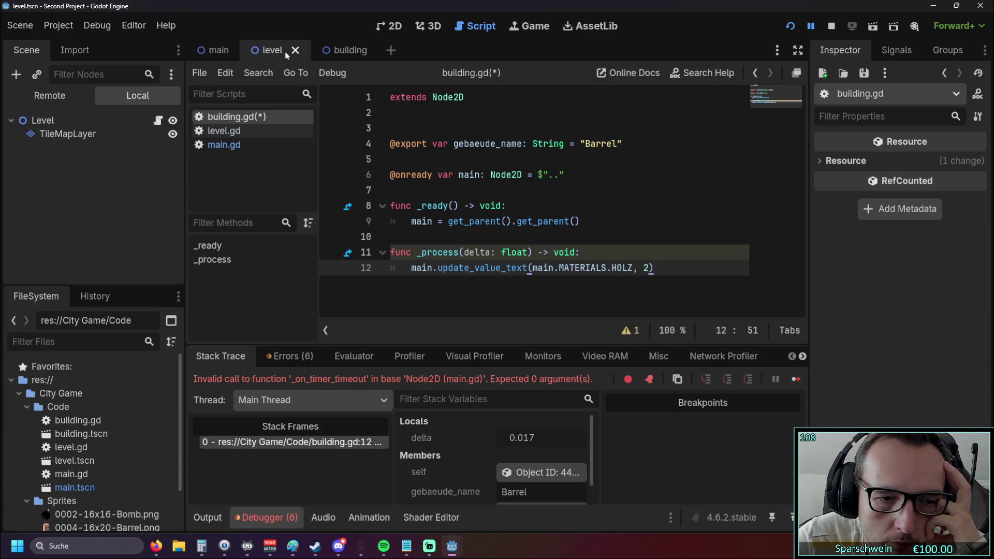
pyautogui.click(213, 52)
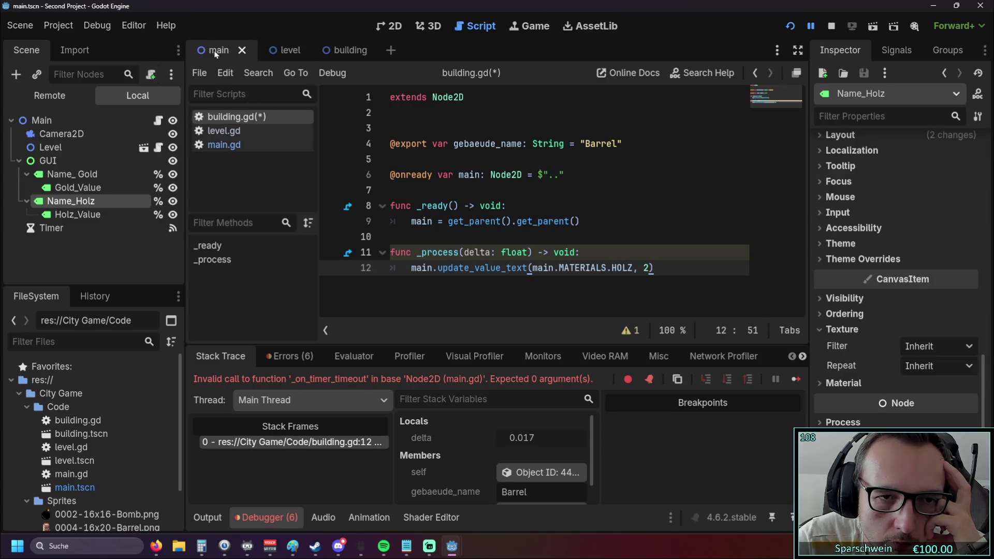
pyautogui.click(263, 54)
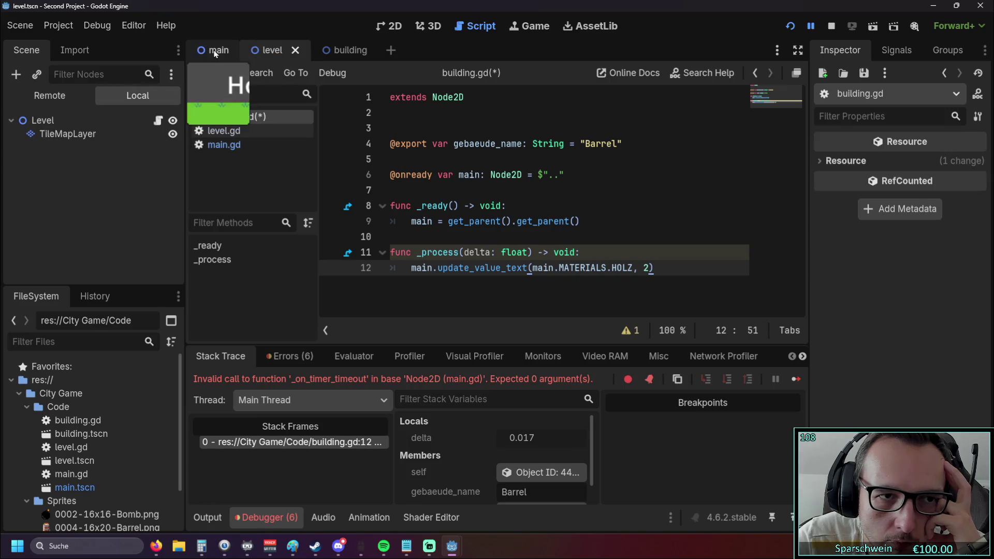
pyautogui.click(230, 146)
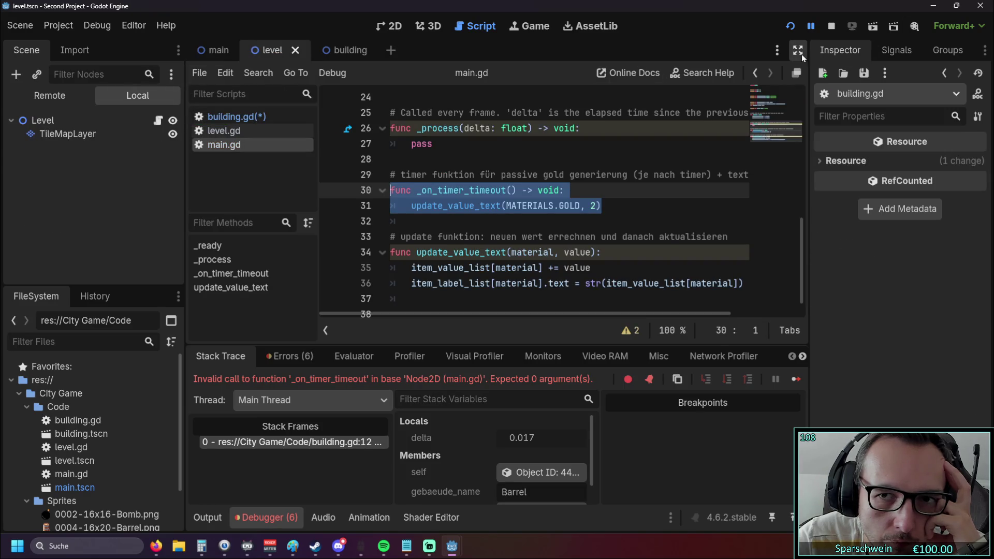
# - Widen the code view and review main.gd's timer variable and _on_timer_timeout function
pyautogui.click(800, 52)
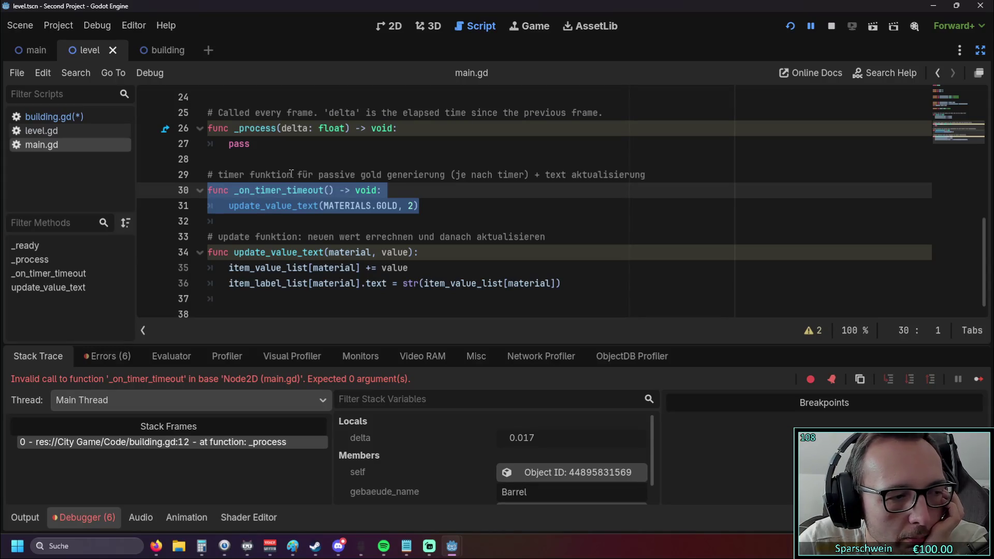
pyautogui.click(311, 228)
pyautogui.scroll(5, 349, 231)
pyautogui.scroll(2, 350, 230)
pyautogui.scroll(-2, 350, 230)
pyautogui.moveTo(396, 190); pyautogui.dragTo(203, 191)
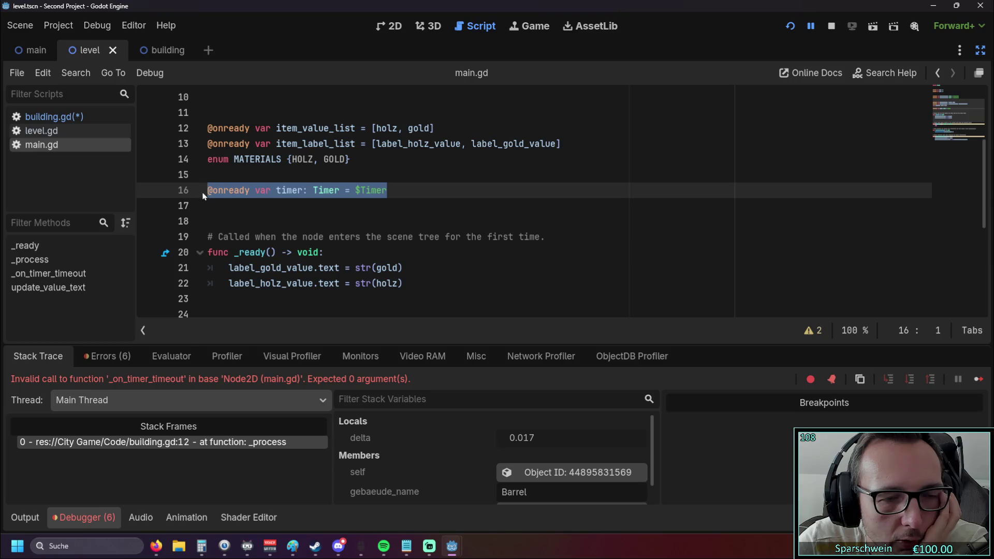
pyautogui.press('Down')
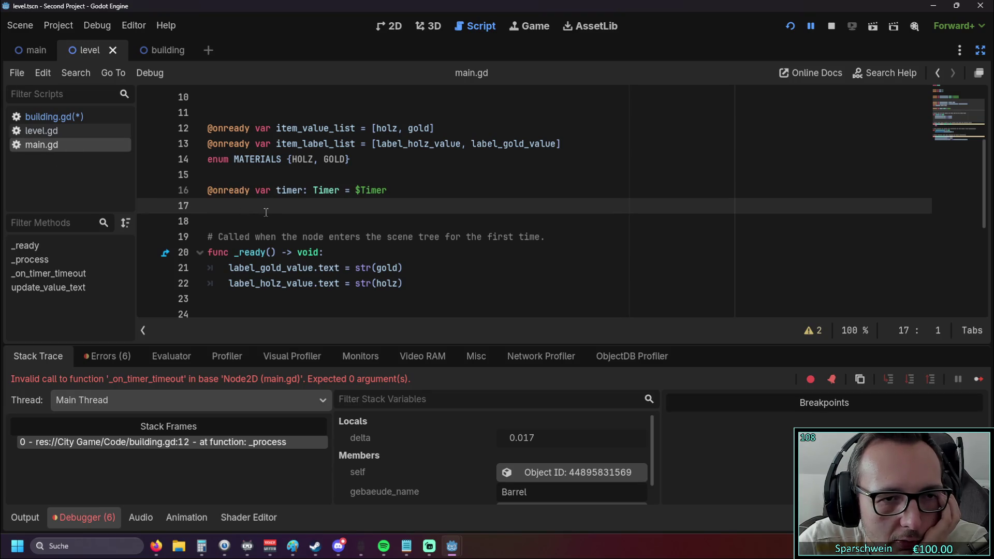
pyautogui.scroll(-5, 267, 210)
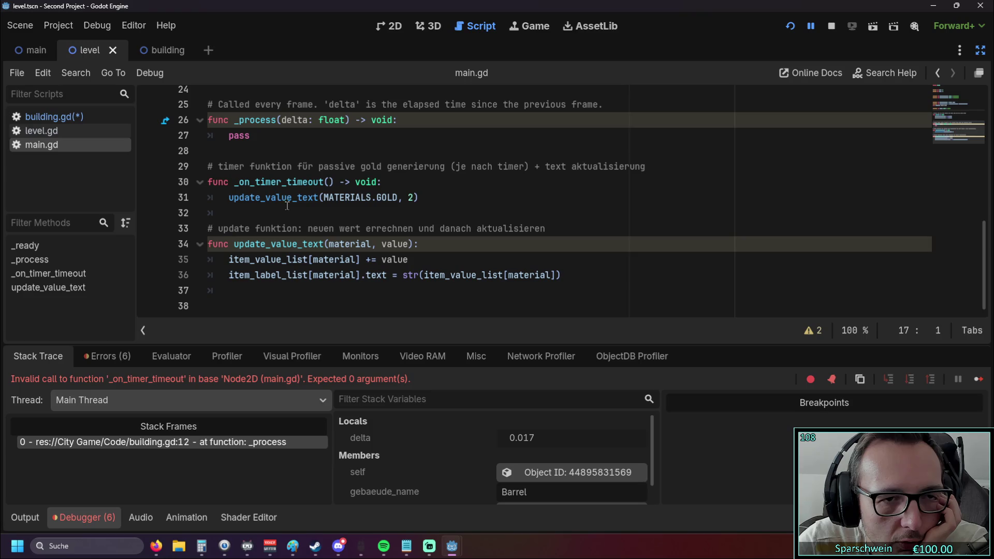
pyautogui.moveTo(235, 182)
pyautogui.mouseDown()
pyautogui.moveTo(233, 196)
pyautogui.moveTo(412, 202)
pyautogui.mouseUp()
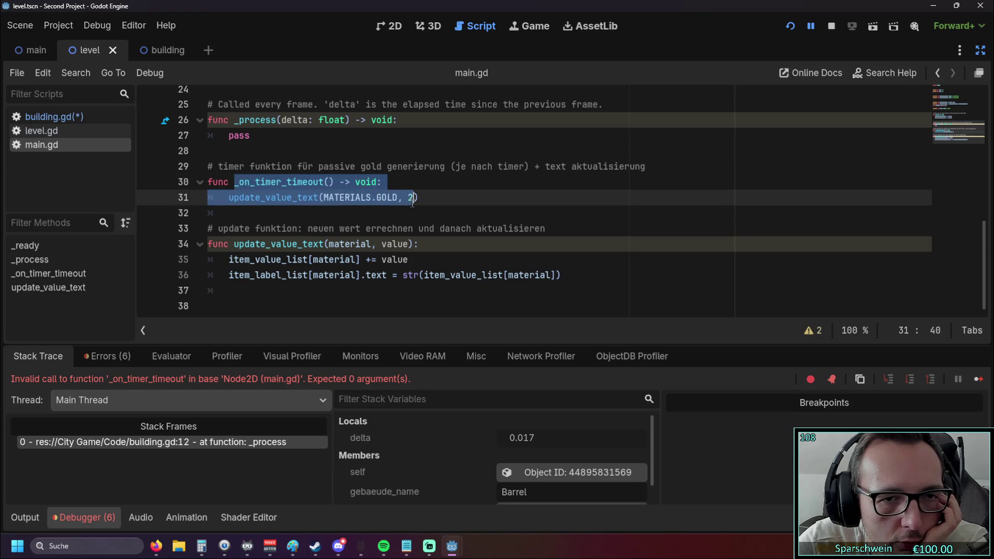
pyautogui.click(411, 216)
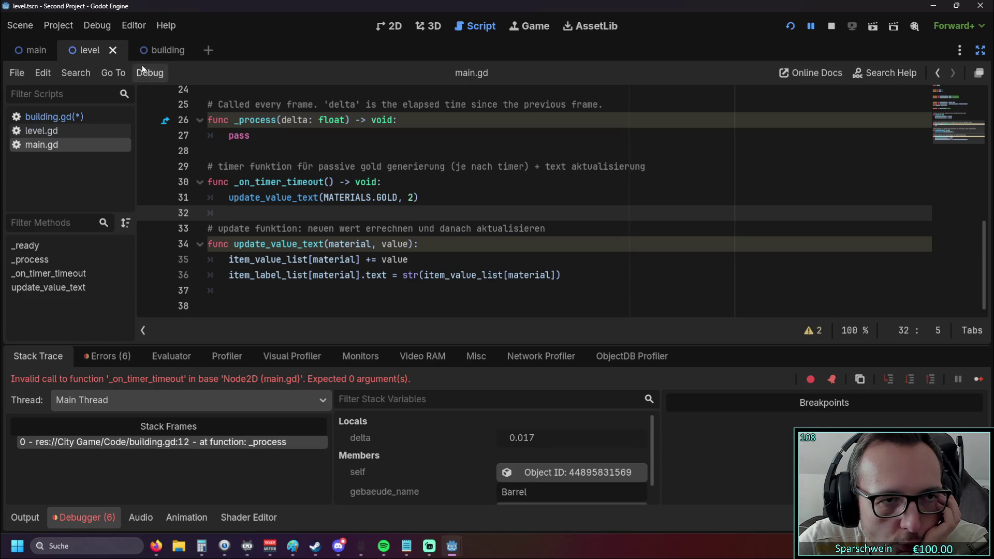
# - Switch to the building scene so building.gd shows in the script editor
pyautogui.scroll(5, 313, 195)
pyautogui.scroll(-4, 314, 195)
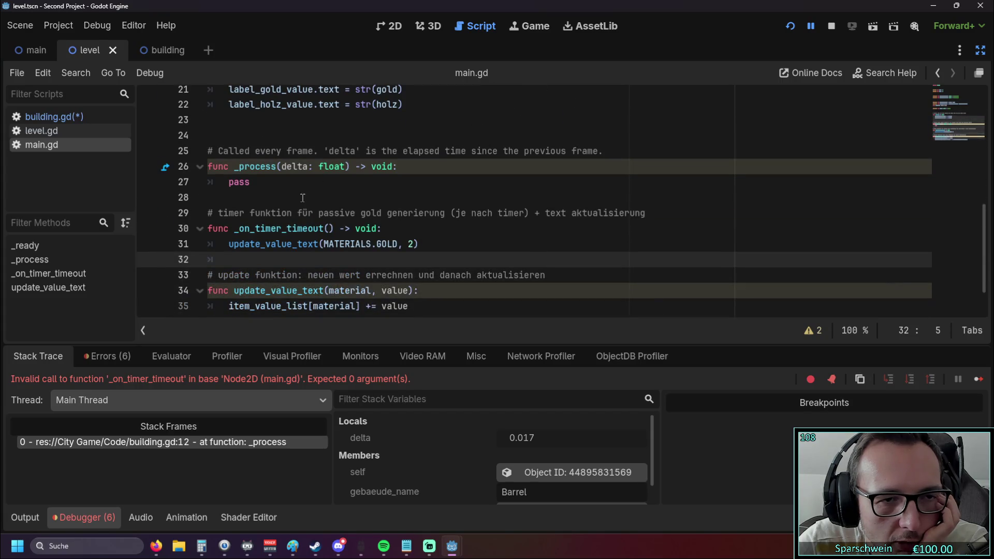
pyautogui.click(313, 244)
pyautogui.click(155, 51)
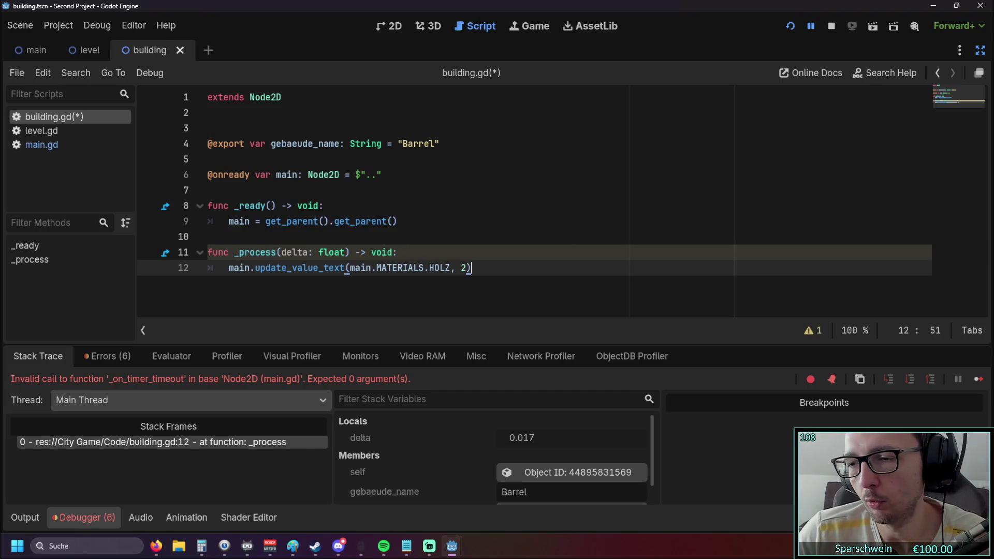
pyautogui.hotkey('alt', 'Tab')
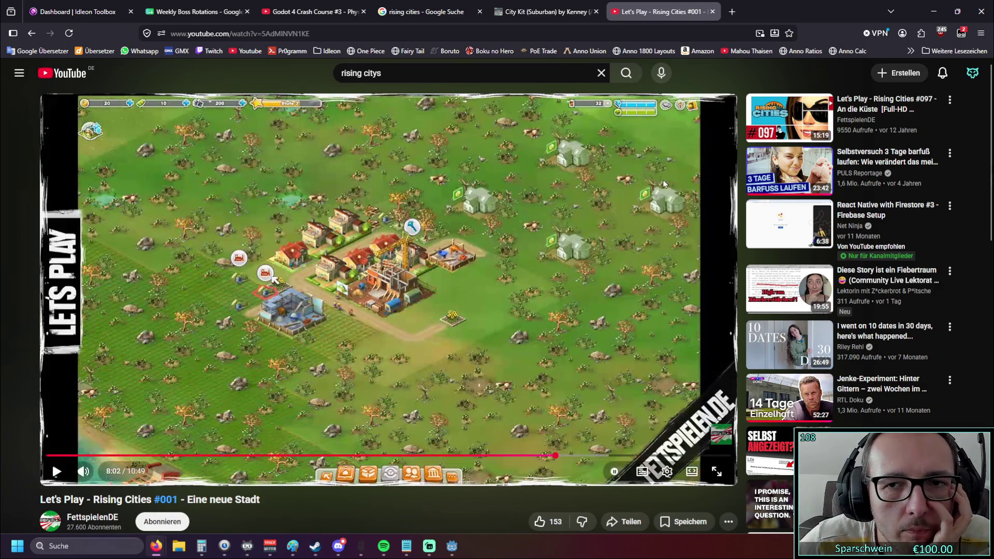
pyautogui.click(934, 11)
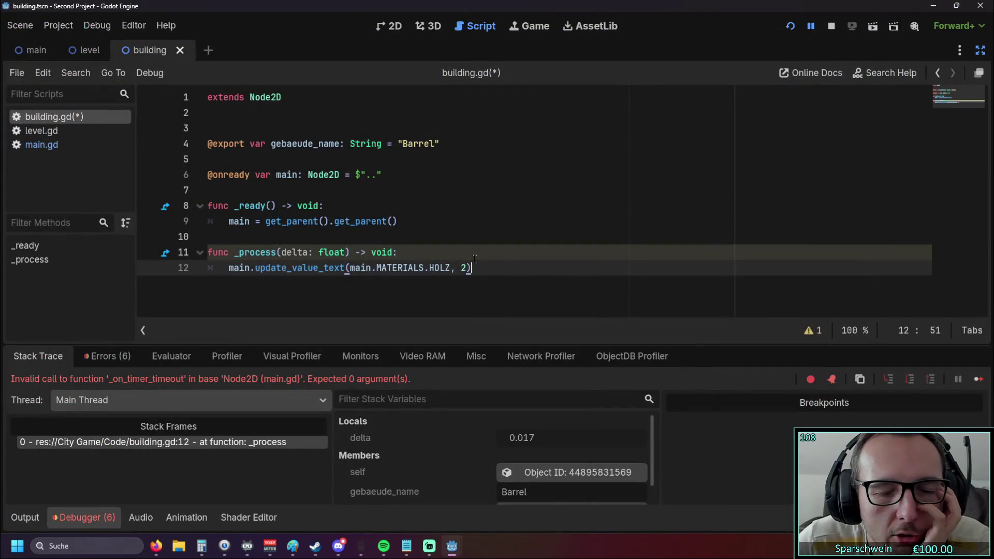
# - Test-run the game, build a barrel at (3, 4), watch Holz climb to 328, then stop
pyautogui.click(404, 253)
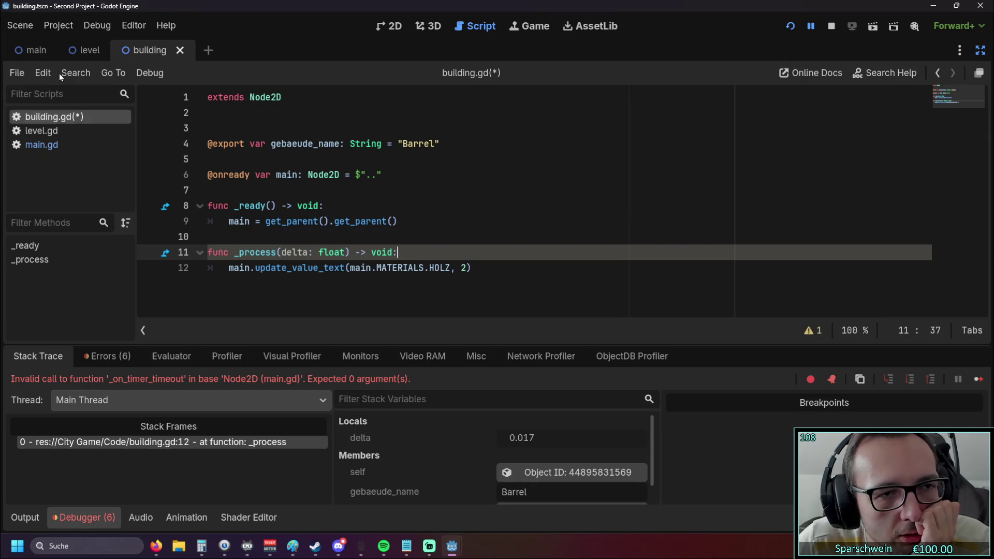
pyautogui.click(789, 27)
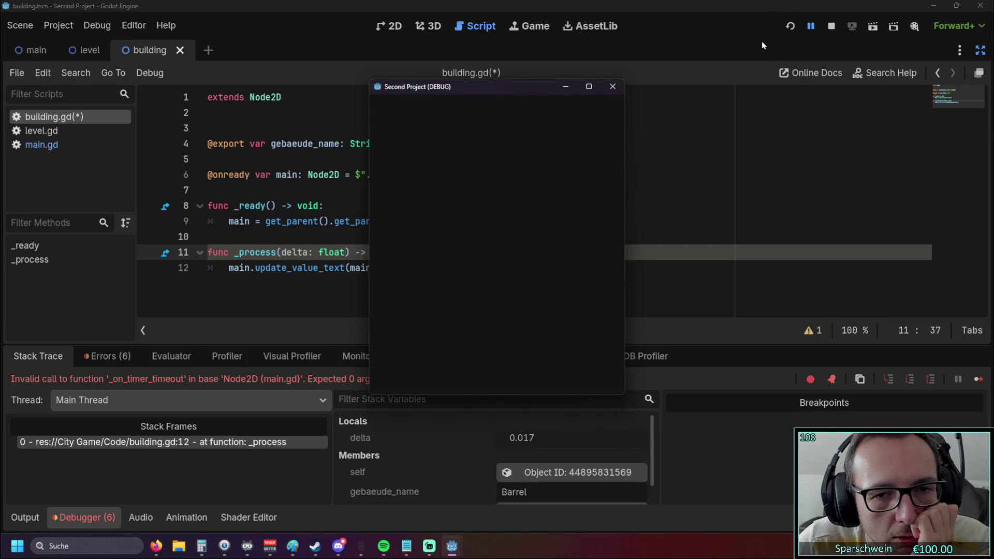
pyautogui.click(788, 27)
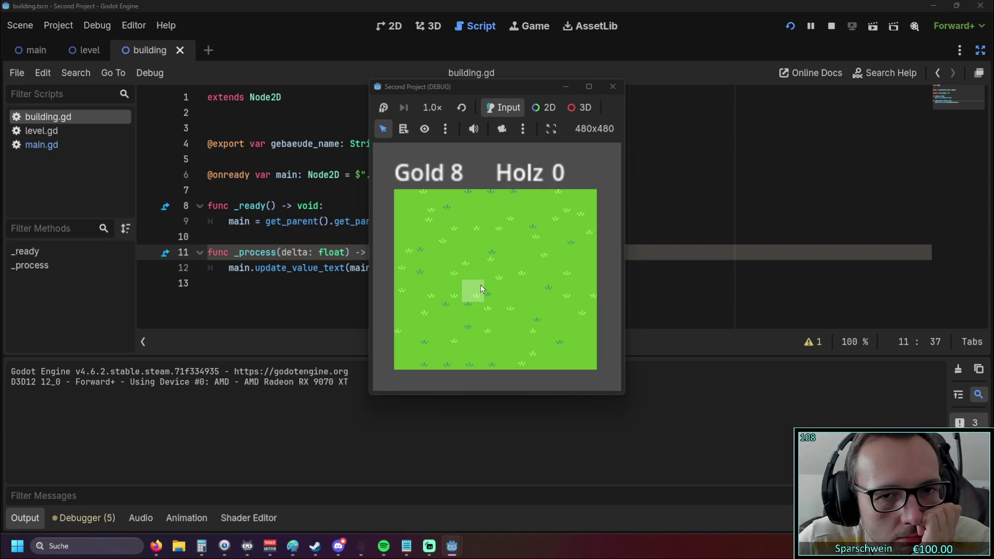
pyautogui.click(481, 285)
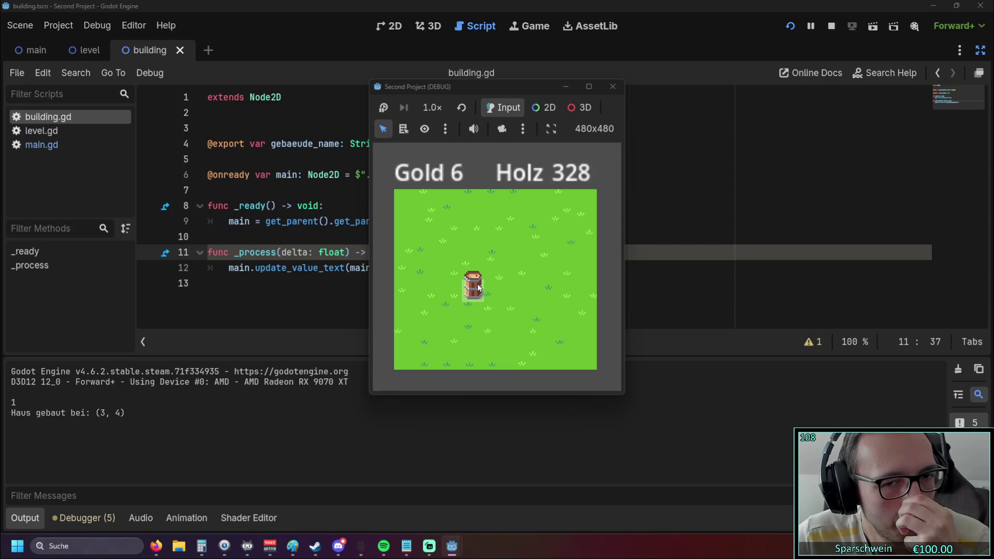
pyautogui.click(612, 87)
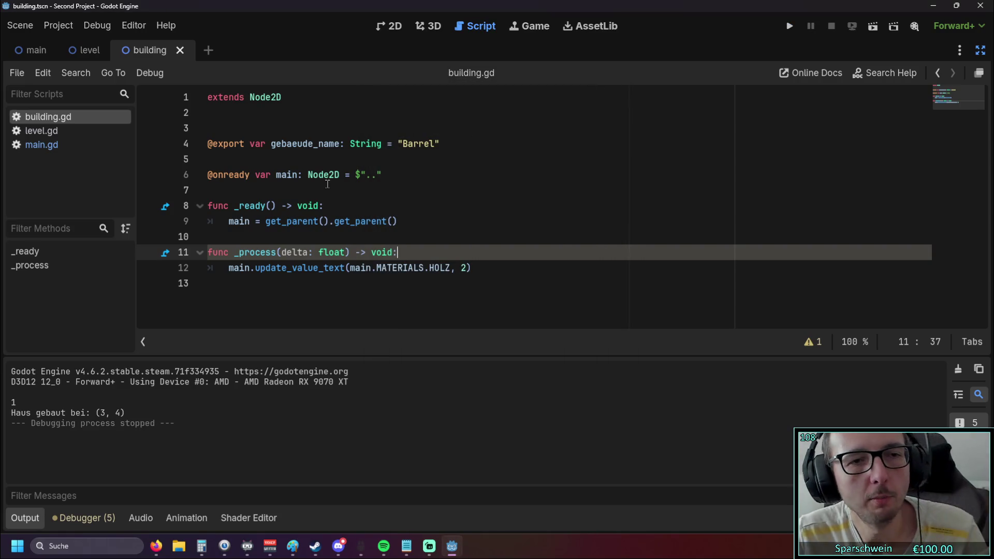
pyautogui.click(393, 174)
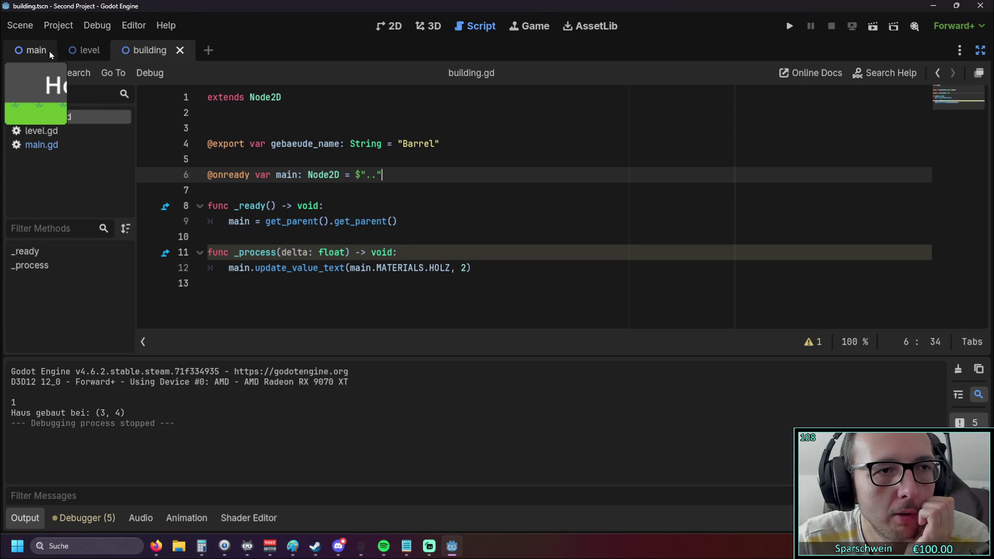
# - Look through the level.gd and main.gd scripts across the main and building scenes
pyautogui.click(31, 50)
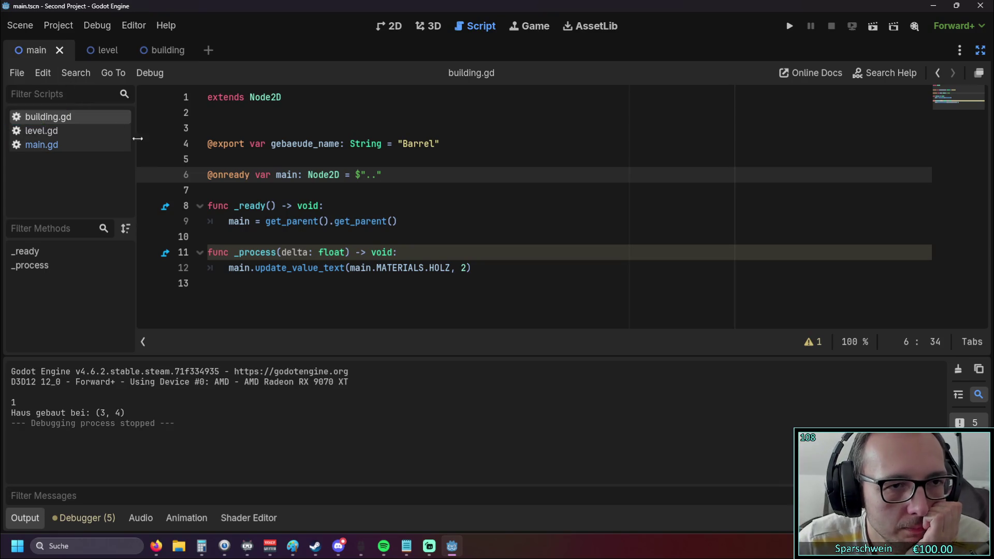
pyautogui.click(162, 49)
pyautogui.click(42, 131)
pyautogui.click(41, 144)
pyautogui.scroll(4, 307, 221)
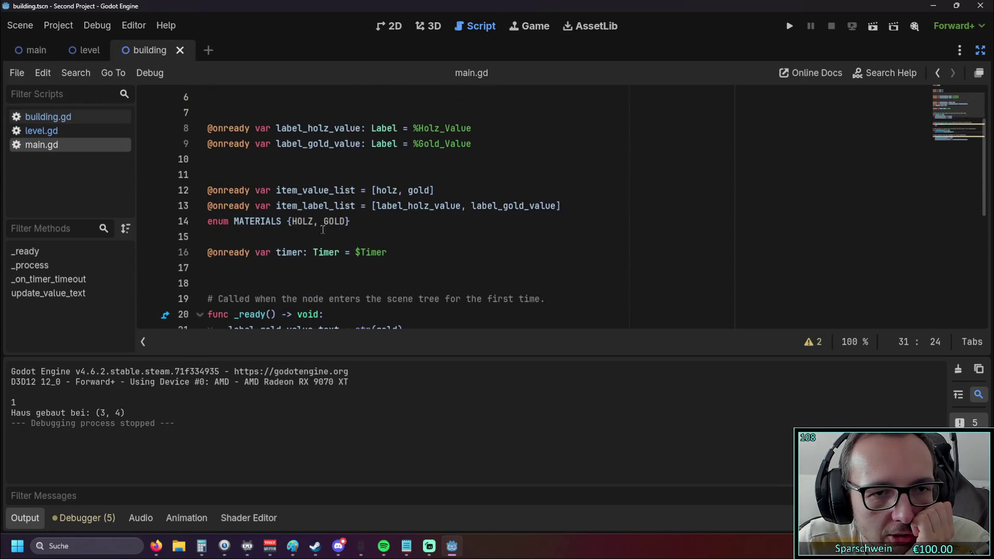
pyautogui.moveTo(393, 252); pyautogui.dragTo(207, 252)
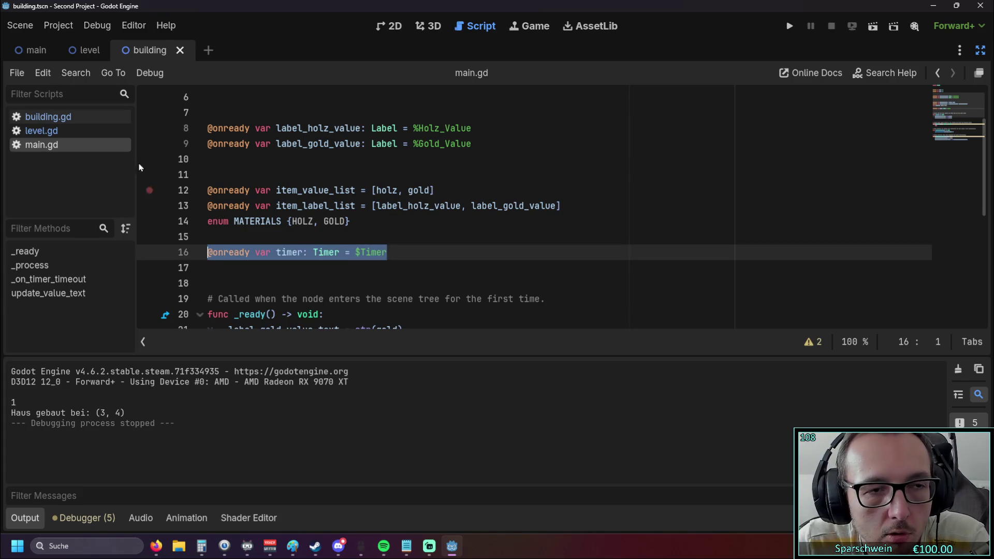
pyautogui.click(54, 130)
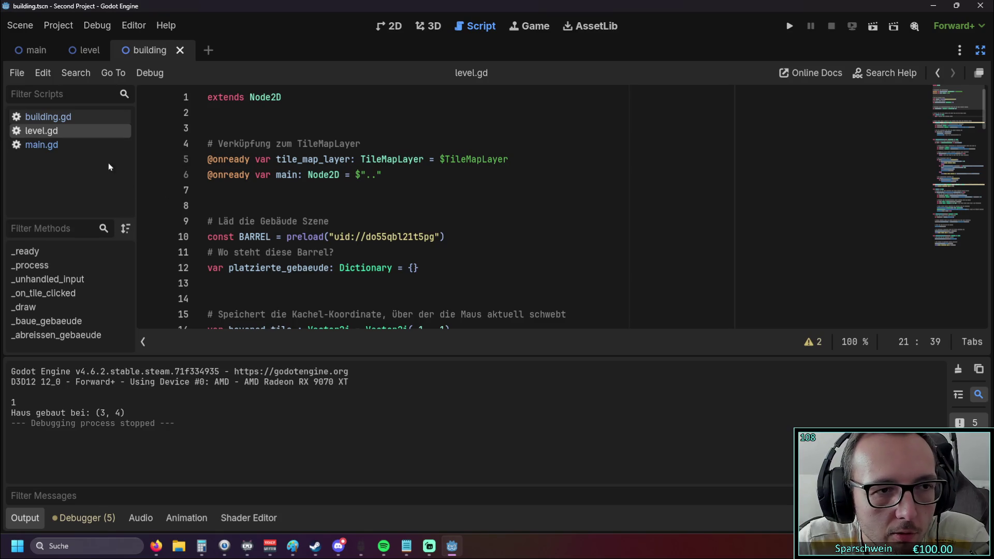
pyautogui.click(41, 145)
pyautogui.scroll(-1, 381, 203)
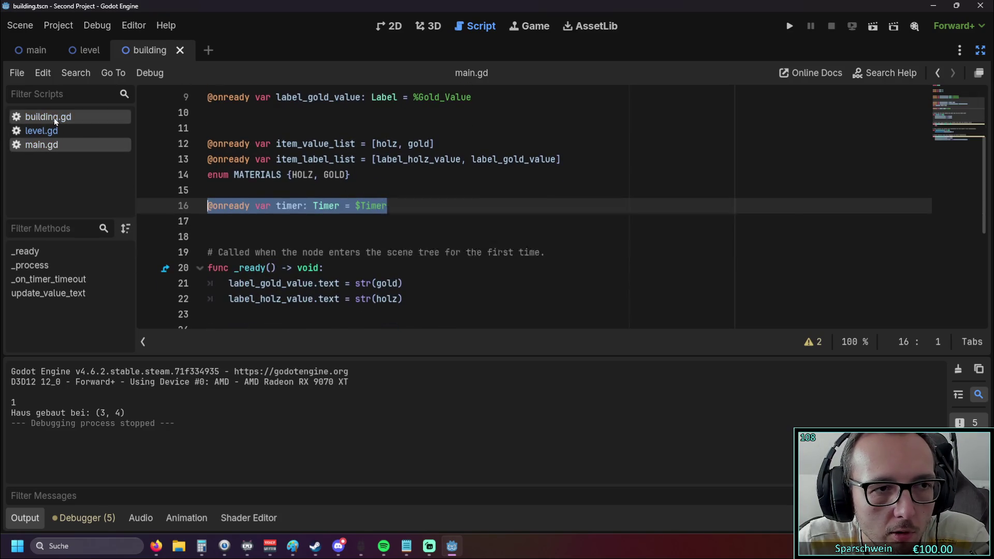
pyautogui.click(48, 117)
pyautogui.press('Return')
pyautogui.press('Return')
pyautogui.write('@onready var timer: Timer = $Timer')
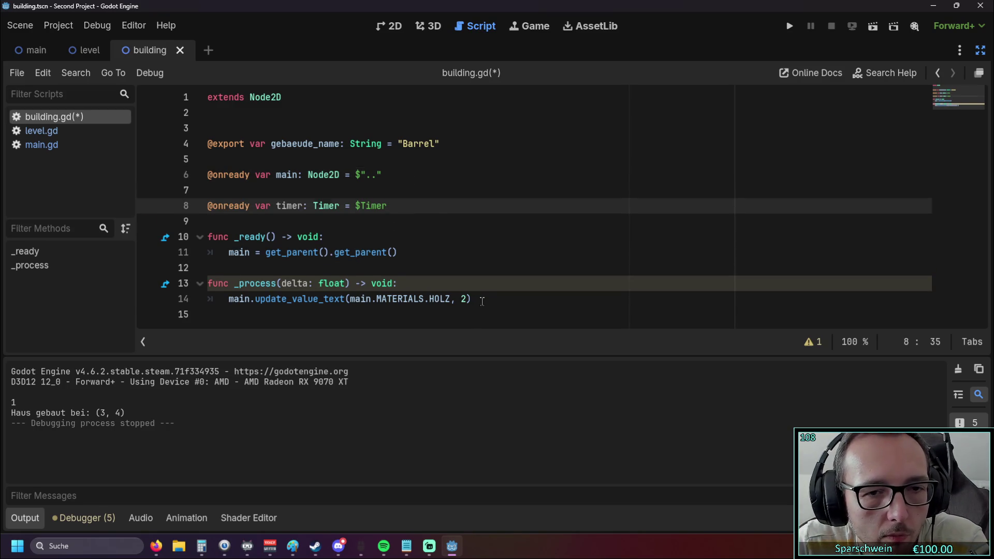
pyautogui.moveTo(471, 298); pyautogui.dragTo(230, 300)
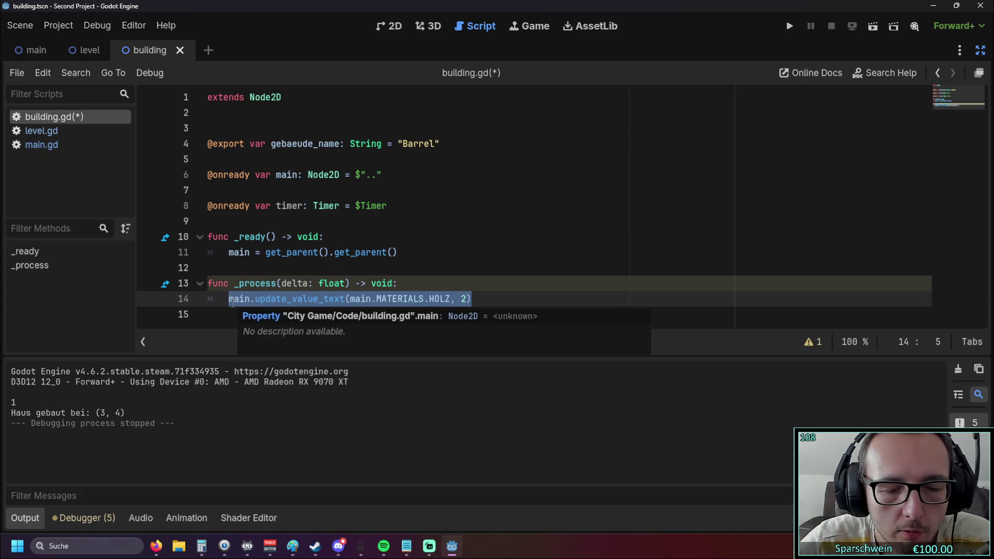
# - Copy the _on_timer_timeout function from main.gd and paste it below _process in building.gd
pyautogui.click(42, 145)
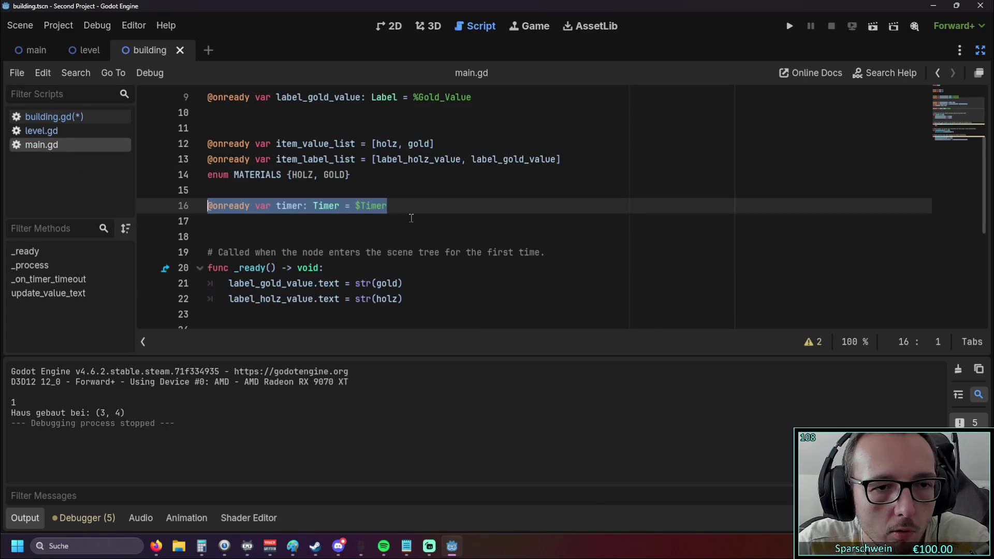
pyautogui.scroll(-5, 408, 218)
pyautogui.moveTo(420, 209); pyautogui.dragTo(158, 198)
pyautogui.hotkey('ctrl', 'c')
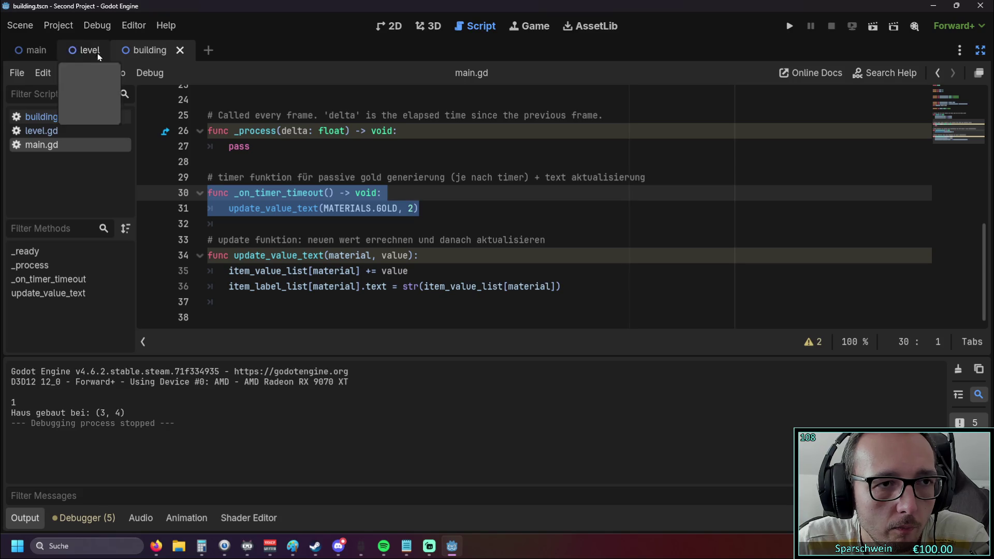
pyautogui.click(52, 117)
pyautogui.press('Down')
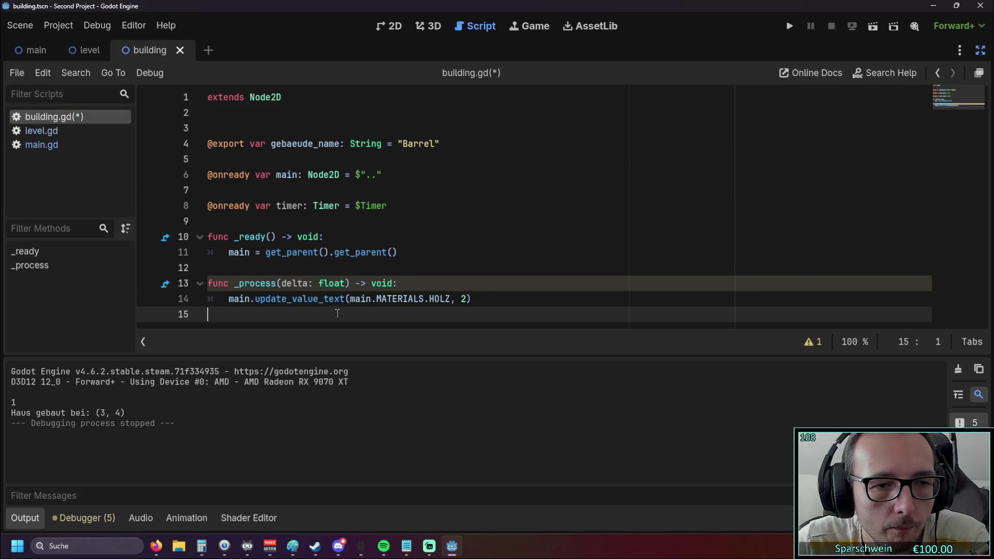
pyautogui.hotkey('ctrl', 'v')
# - Make _on_timer_timeout add 2 HOLZ instead of GOLD, reduce _process to pass, and run the game
pyautogui.moveTo(228, 270); pyautogui.dragTo(472, 274)
pyautogui.hotkey('ctrl', 'c')
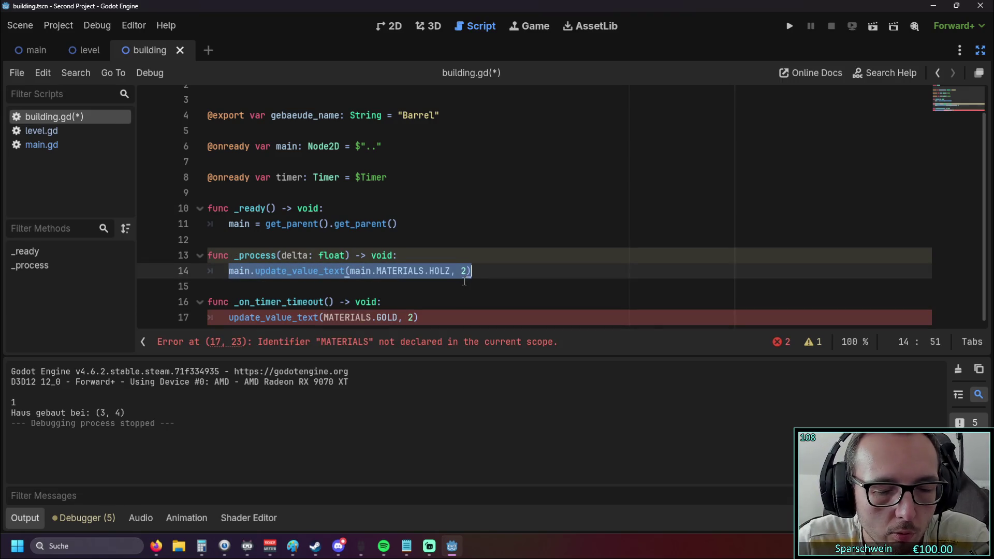
pyautogui.moveTo(229, 318); pyautogui.dragTo(418, 319)
pyautogui.hotkey('ctrl', 'v')
pyautogui.moveTo(471, 271); pyautogui.dragTo(213, 273)
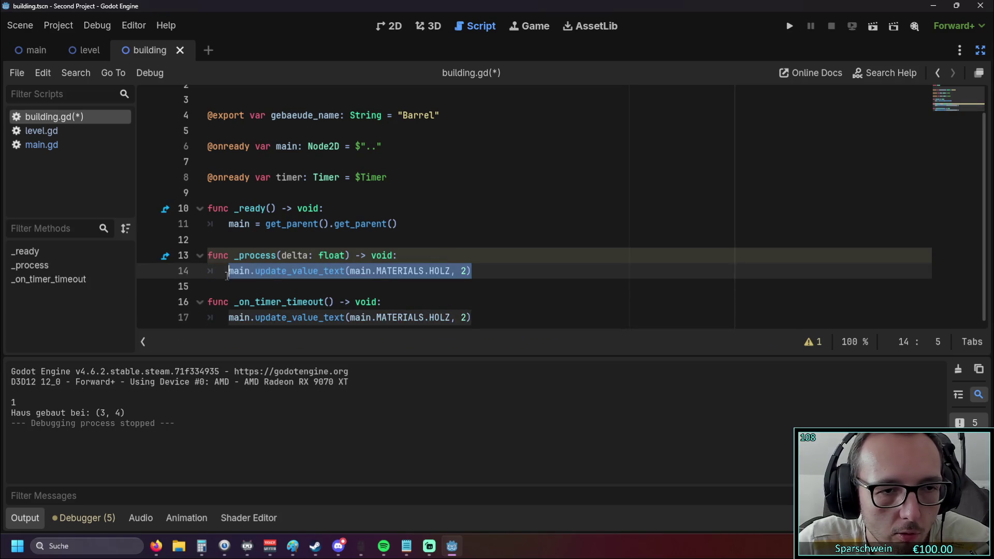
pyautogui.write('pass')
pyautogui.click(525, 253)
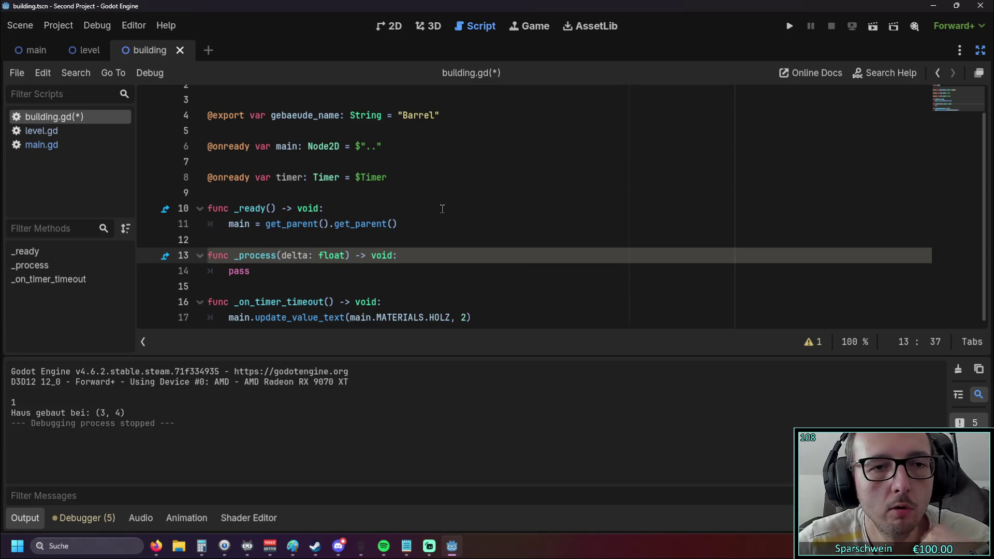
pyautogui.click(790, 26)
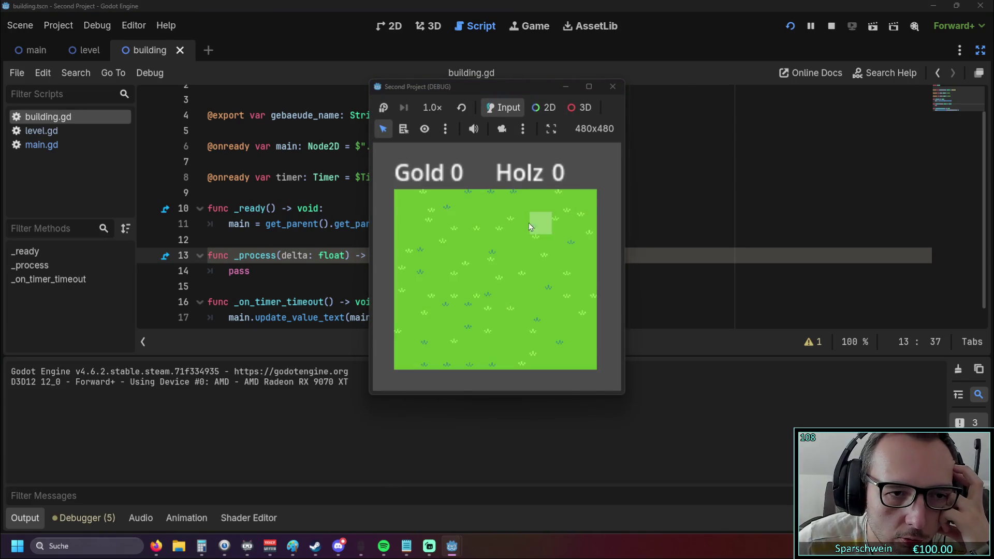
# - Build barrels on three grass tiles, including (6, 3) and (4, 4), confirm Holz stays 0, then stop
pyautogui.click(478, 275)
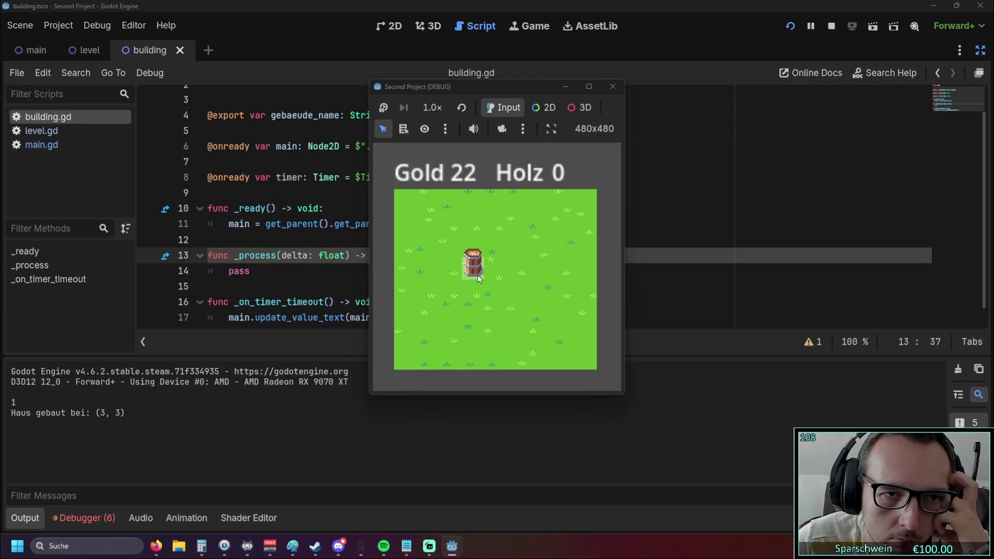
pyautogui.click(541, 267)
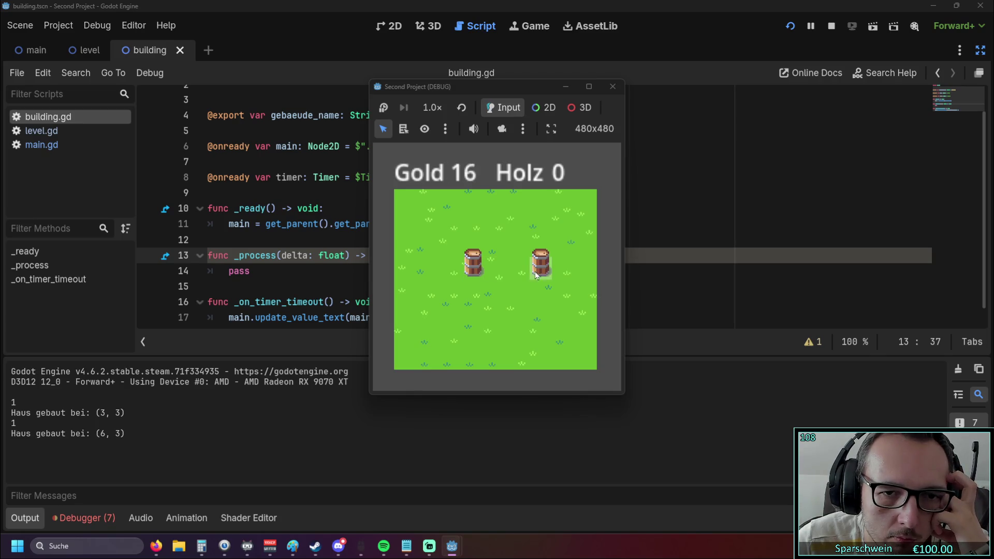
pyautogui.click(500, 295)
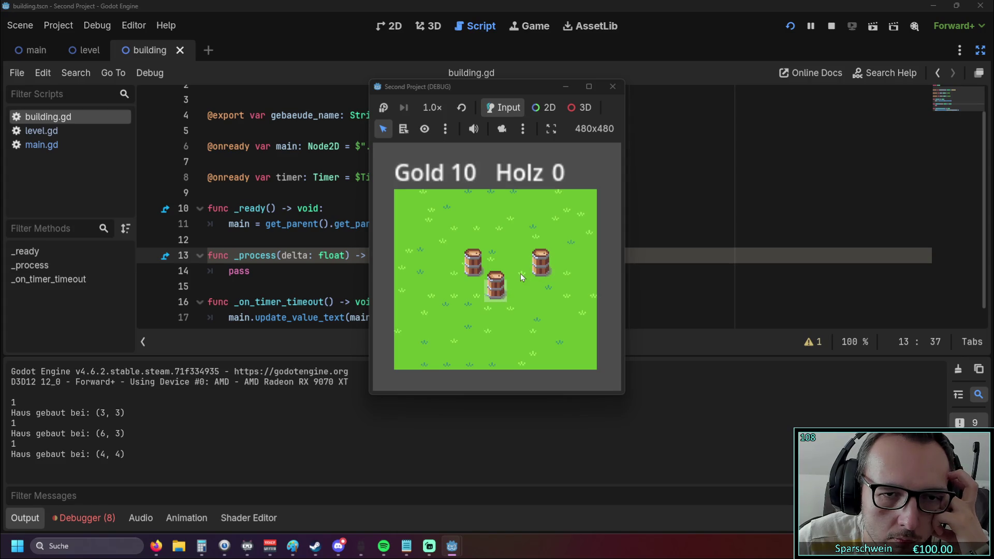
pyautogui.click(612, 87)
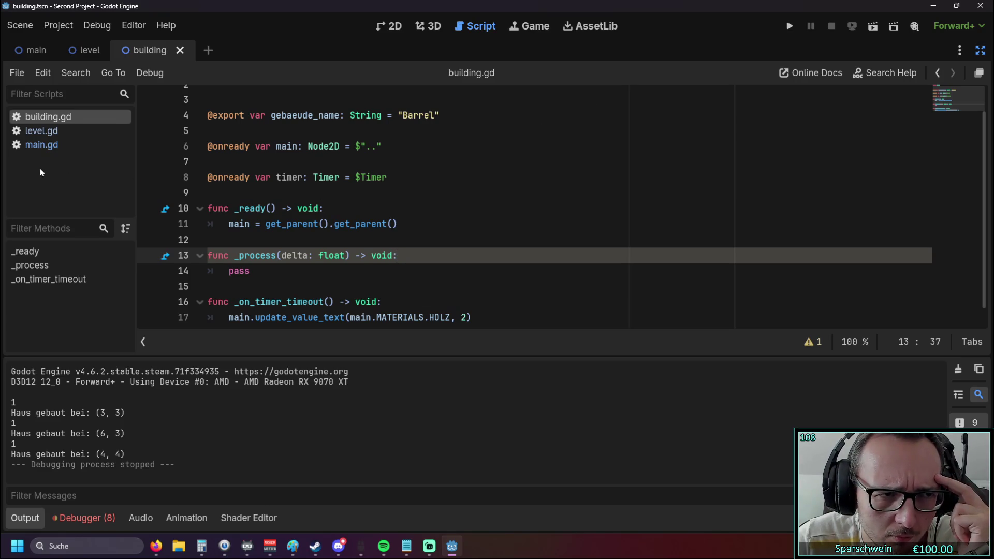
# - Restore the docks, add a Timer child node under Building, and run the game
pyautogui.moveTo(136, 215)
pyautogui.mouseDown()
pyautogui.moveTo(186, 214)
pyautogui.moveTo(151, 215)
pyautogui.moveTo(167, 212)
pyautogui.mouseUp()
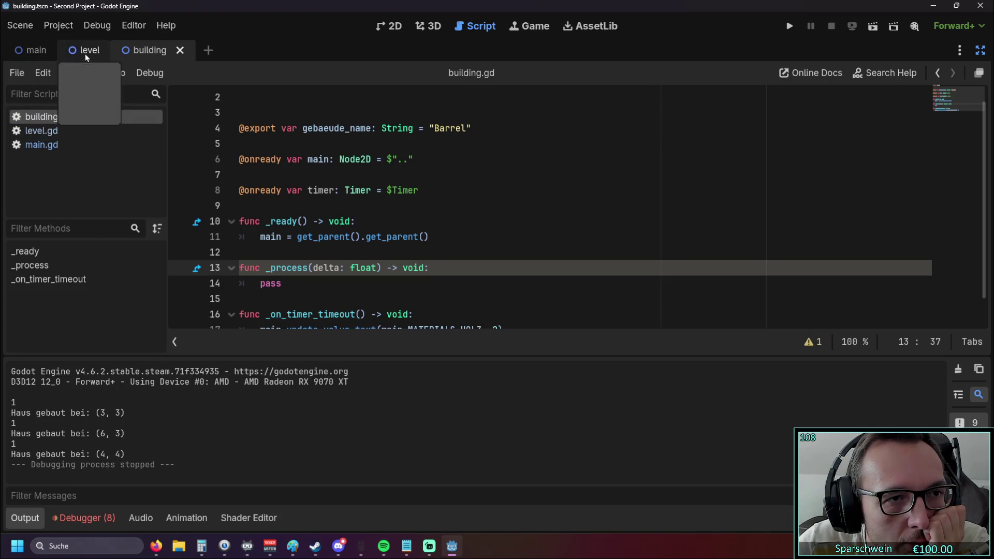
pyautogui.click(980, 50)
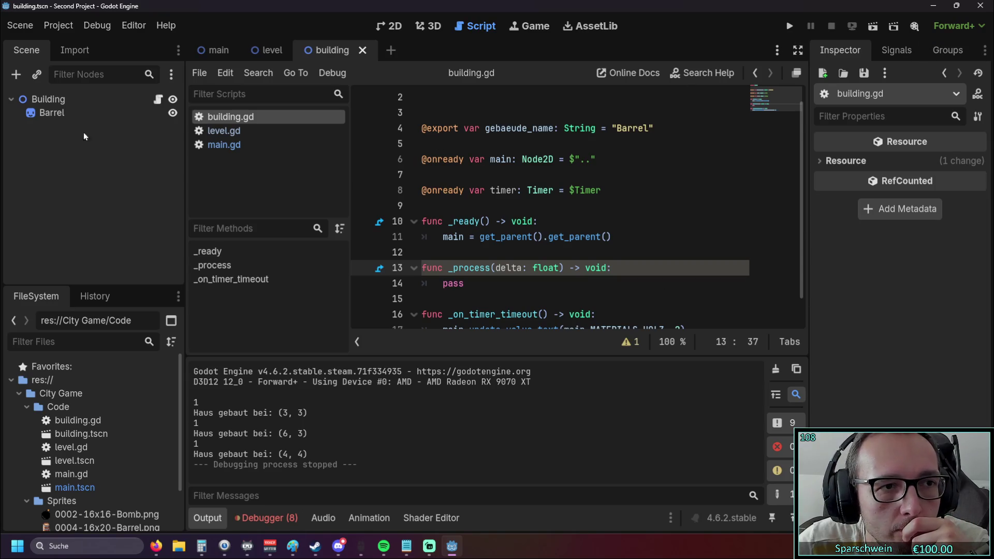
pyautogui.click(16, 74)
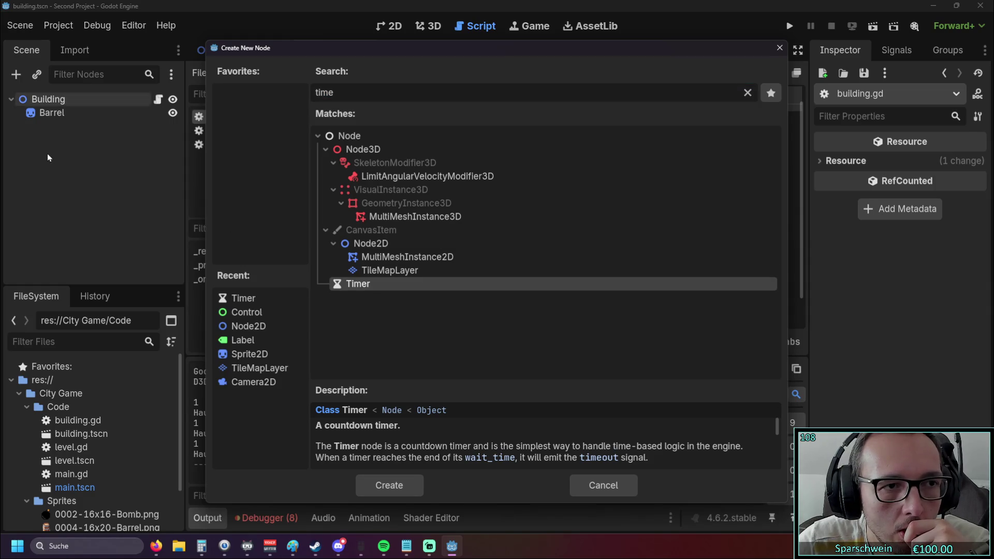
pyautogui.doubleClick(342, 284)
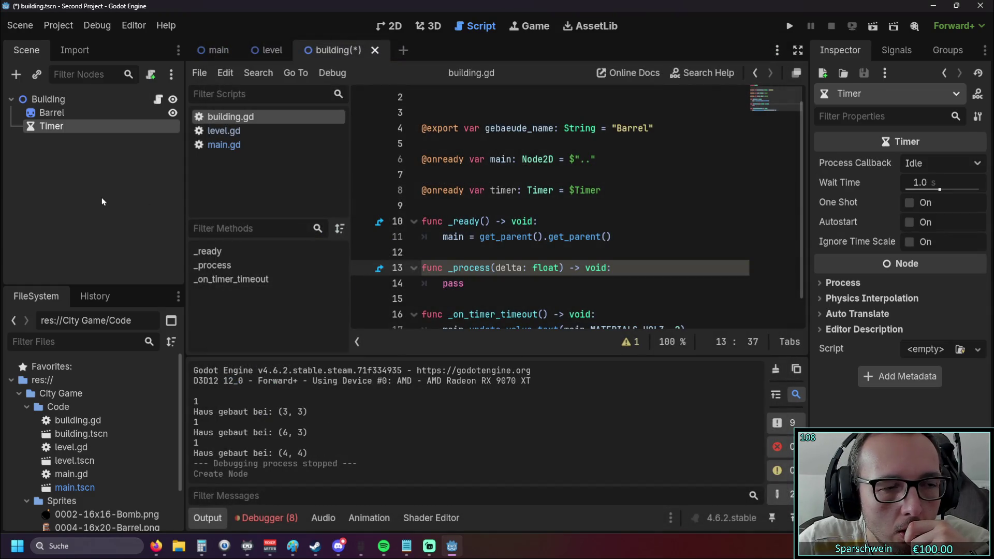
pyautogui.click(791, 27)
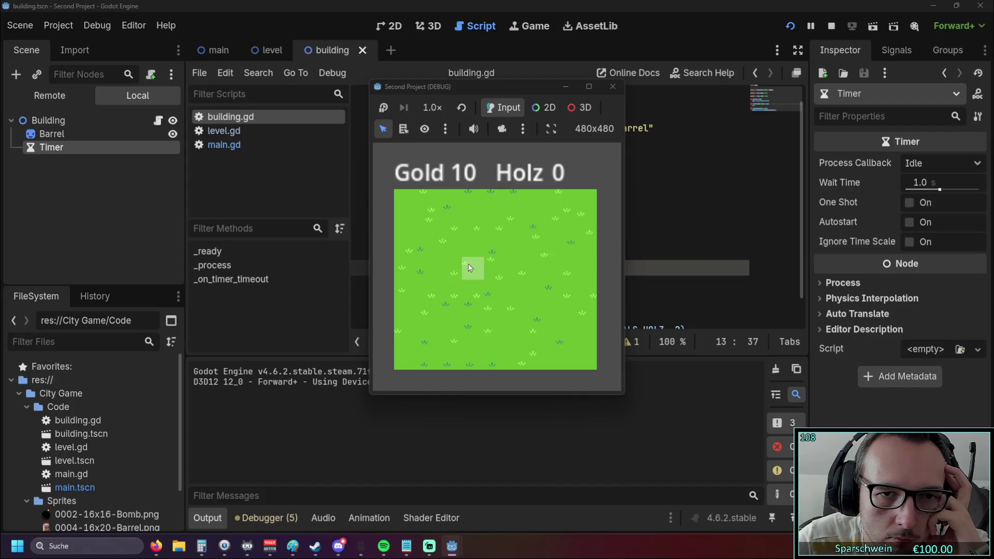
# - Build barrels at (3, 3) and (5, 3), see Holz still at 0, and close the game
pyautogui.click(469, 265)
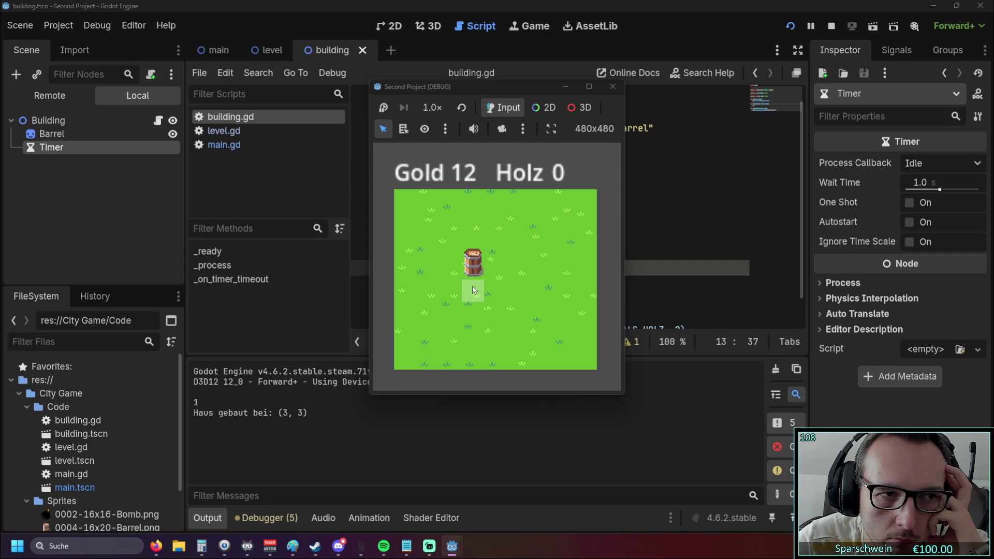
pyautogui.click(513, 267)
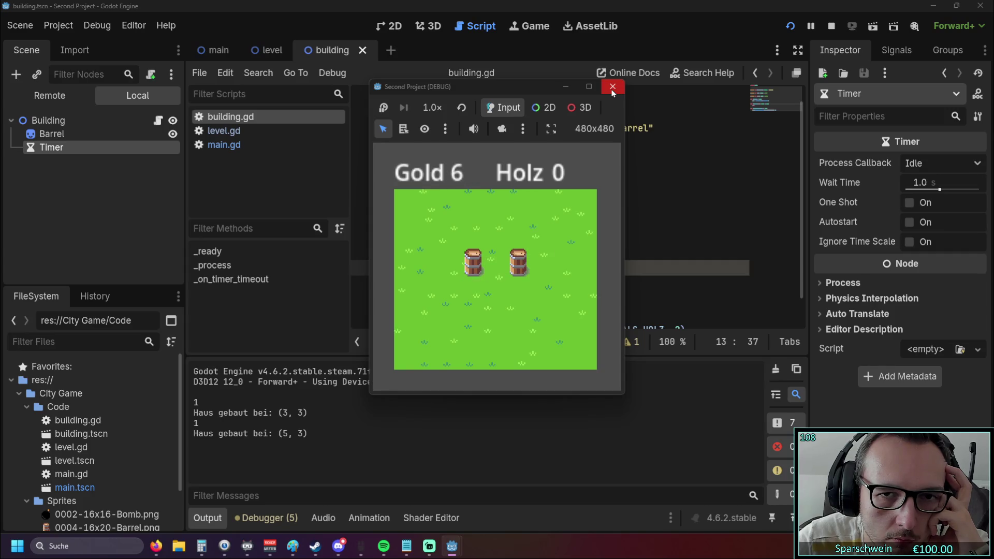
pyautogui.click(612, 87)
pyautogui.scroll(-1, 577, 178)
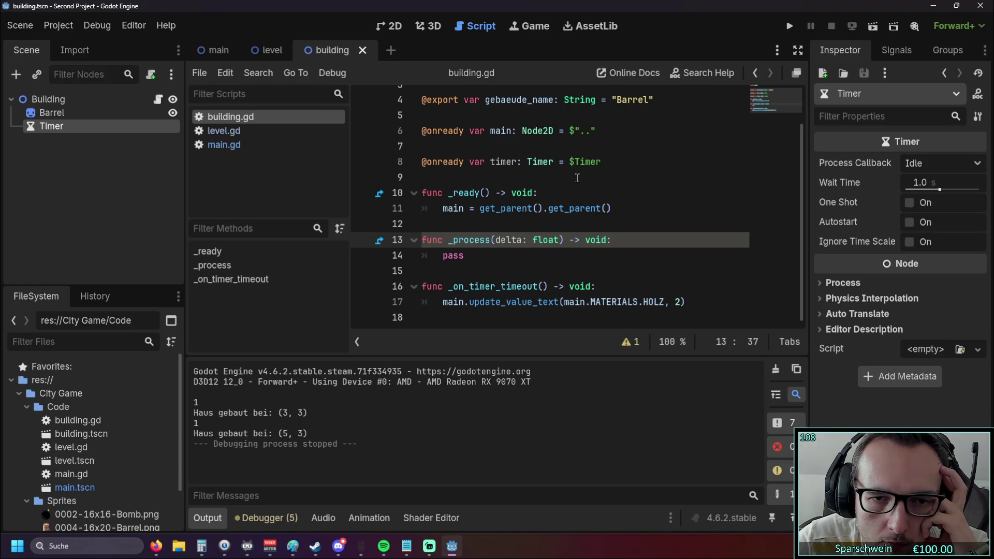
# - Turn on Autostart for the building scene's Timer node in the Inspector
pyautogui.doubleClick(84, 123)
pyautogui.press('Escape')
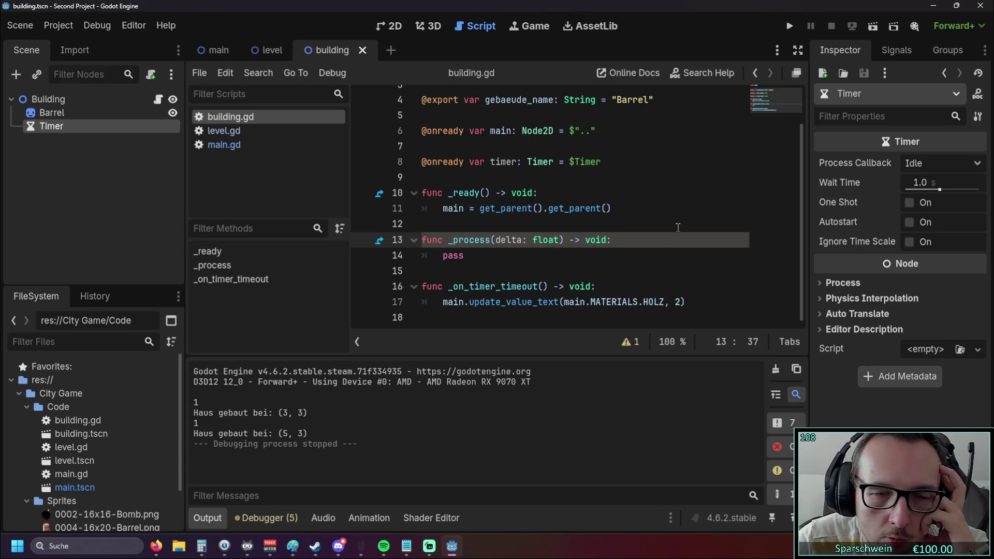
pyautogui.click(910, 223)
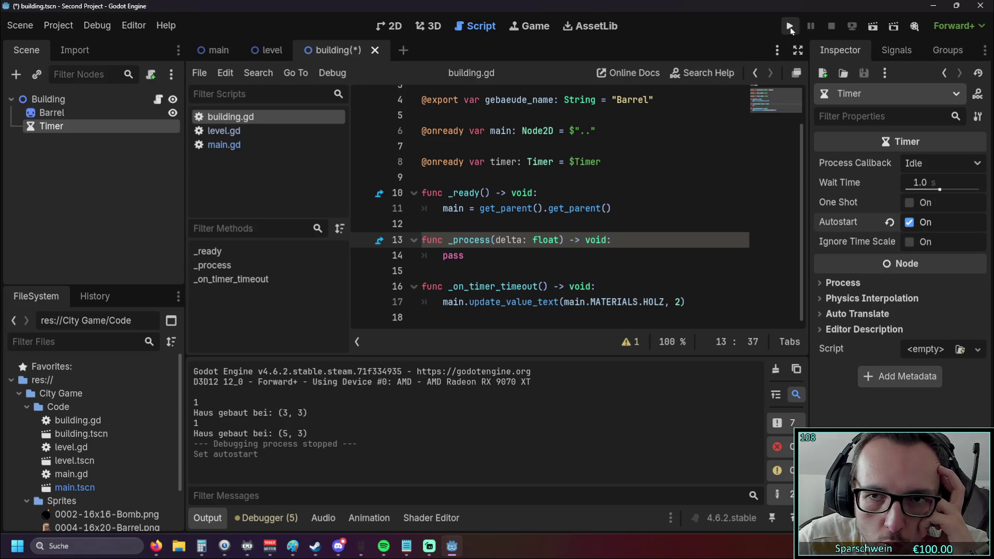
# - Run the game, build a barrel at tile (2, 3), and close the game window
pyautogui.click(790, 27)
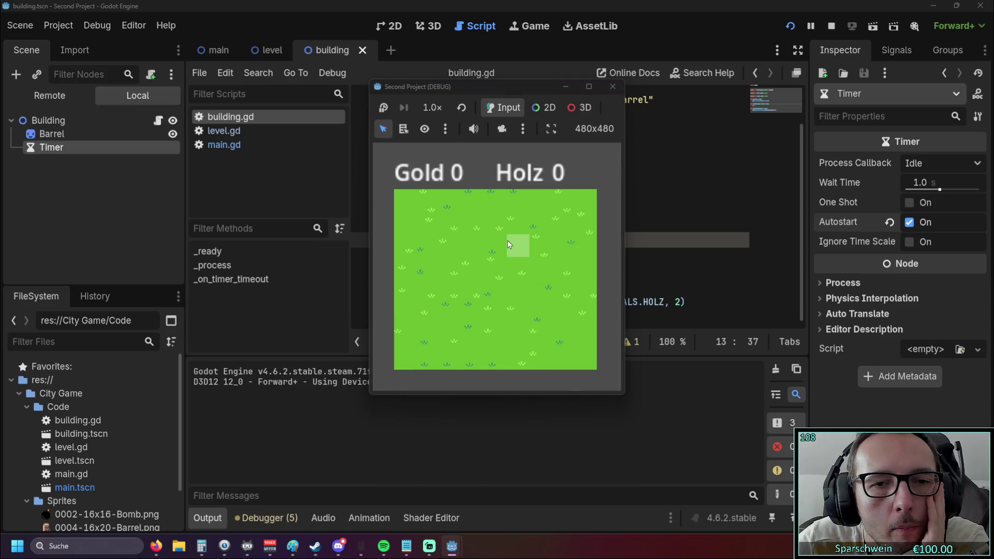
pyautogui.click(449, 270)
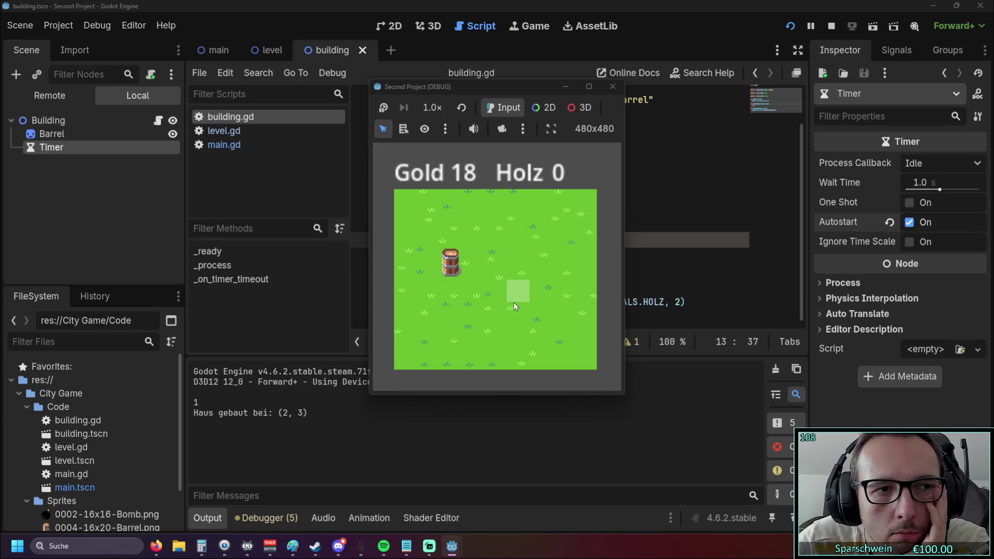
pyautogui.click(613, 86)
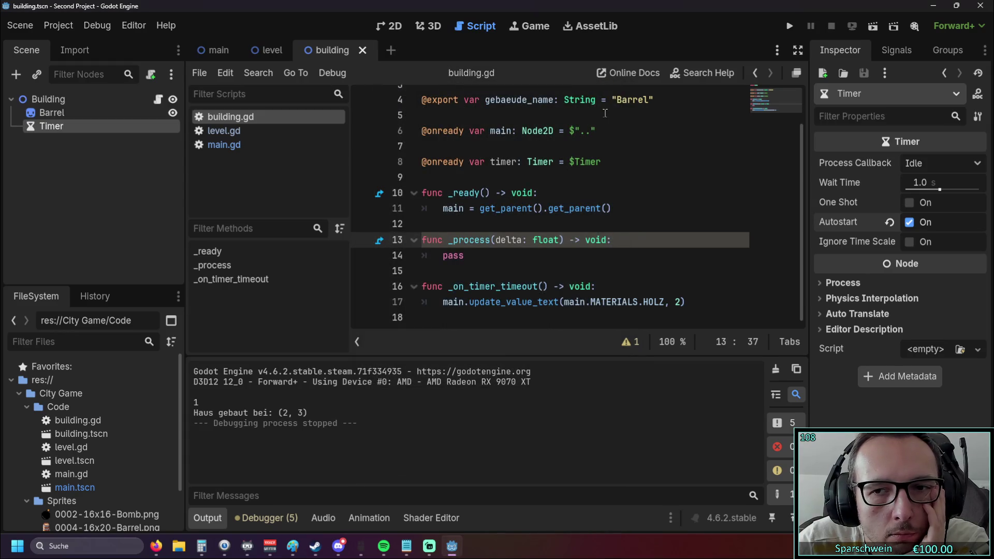
# - Check the Timer's Process Callback options and leave it on Idle
pyautogui.click(552, 226)
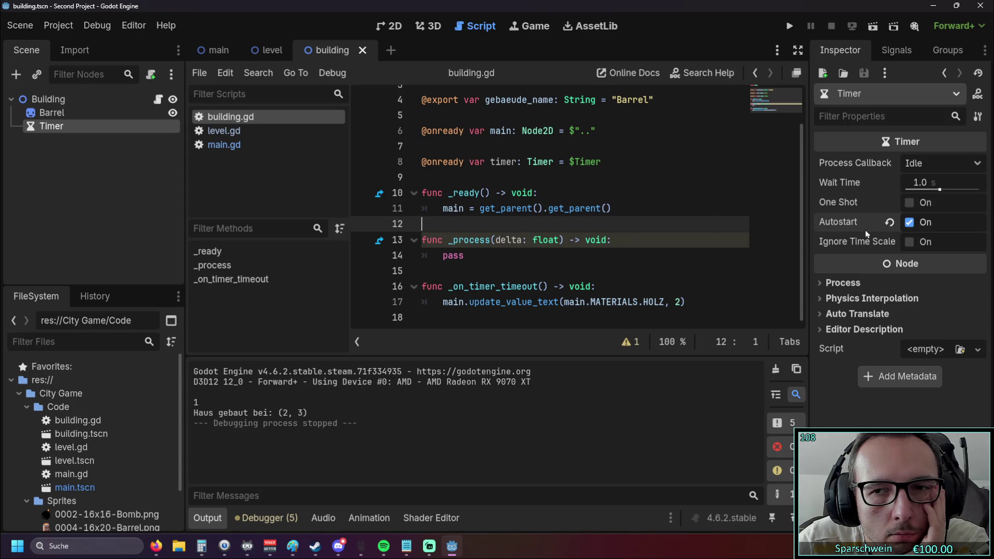
pyautogui.click(922, 163)
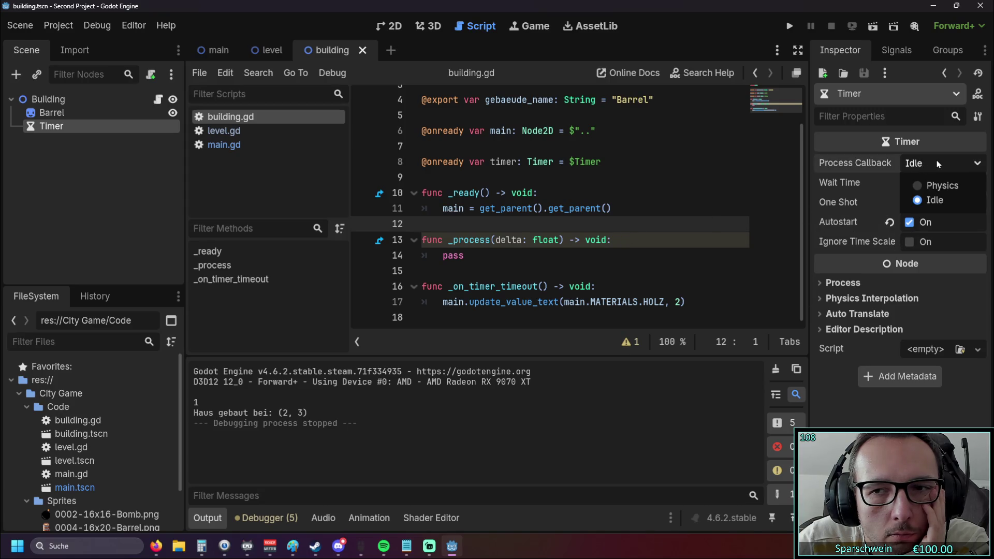
pyautogui.click(937, 161)
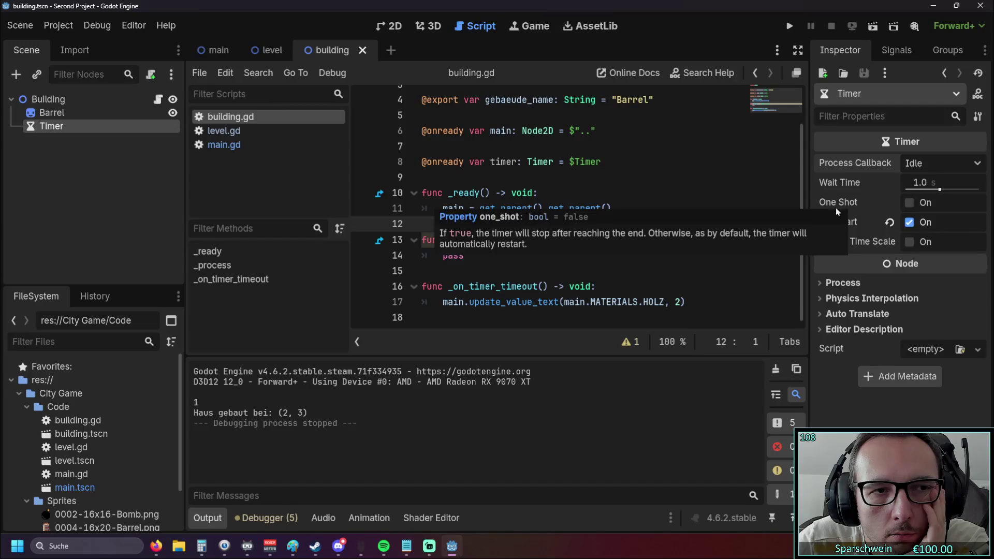
# - Review main.gd's update_value_text code around lines 31-32, then show the main scene
pyautogui.click(259, 146)
pyautogui.click(230, 117)
pyautogui.click(231, 146)
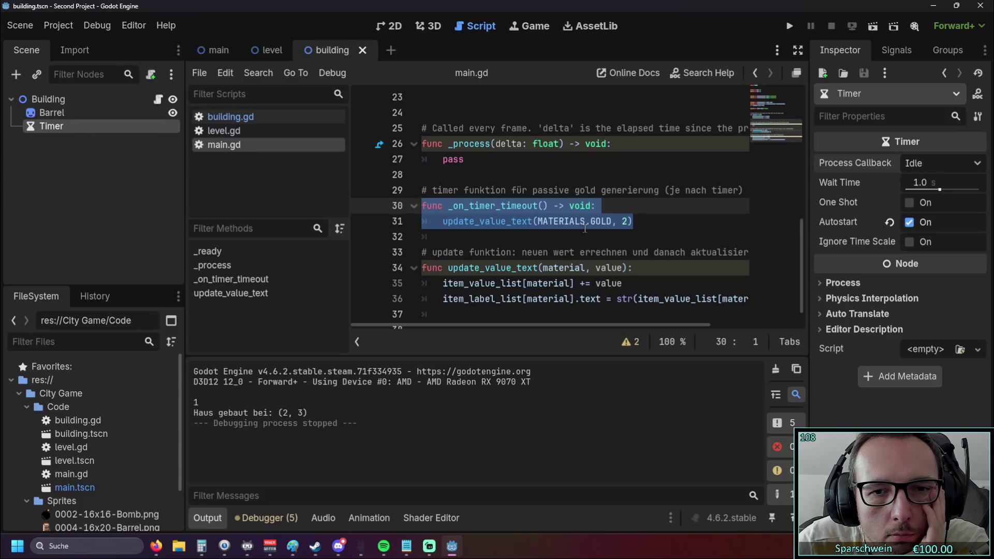
pyautogui.scroll(-1, 517, 233)
pyautogui.click(526, 205)
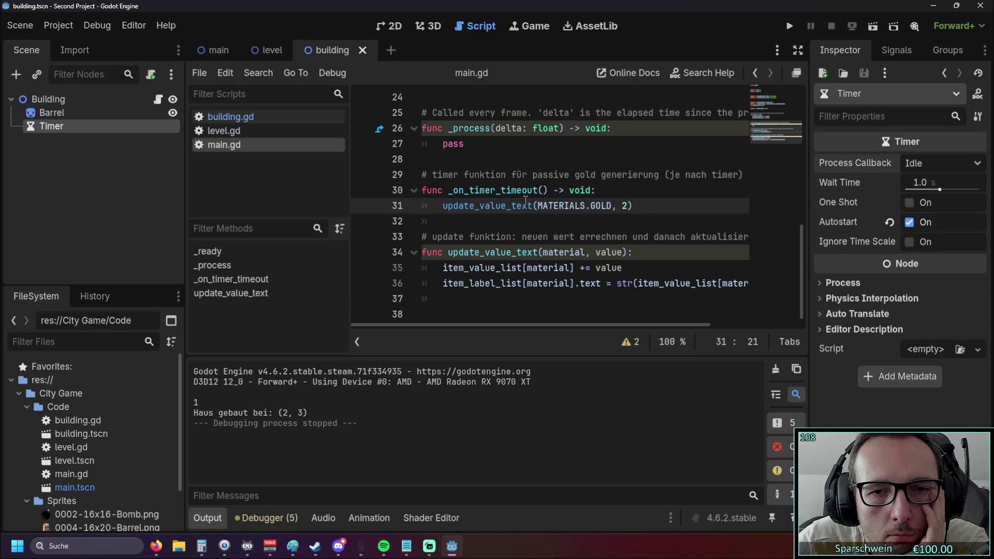
pyautogui.moveTo(527, 201)
pyautogui.click(501, 226)
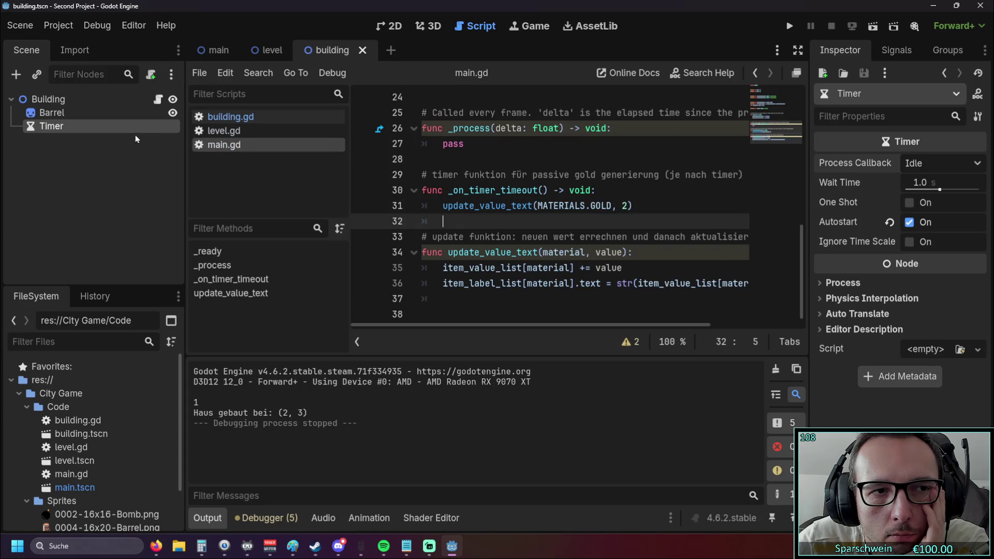
pyautogui.click(212, 50)
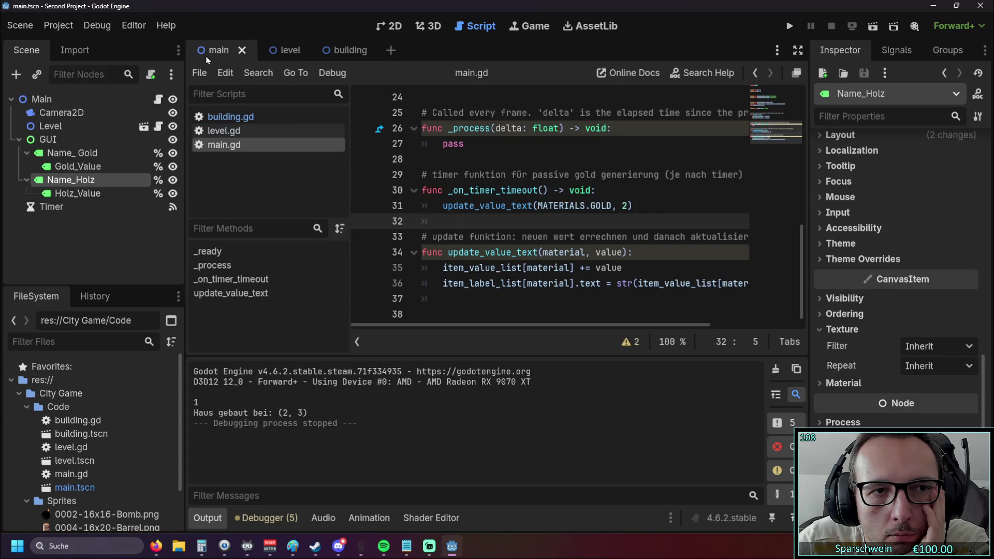
# - Drag the main scene's Timer node toward the building scene and view that scene
pyautogui.click(81, 207)
pyautogui.moveTo(81, 207)
pyautogui.mouseDown()
pyautogui.moveTo(341, 50)
pyautogui.moveTo(210, 50)
pyautogui.moveTo(172, 207)
pyautogui.mouseUp()
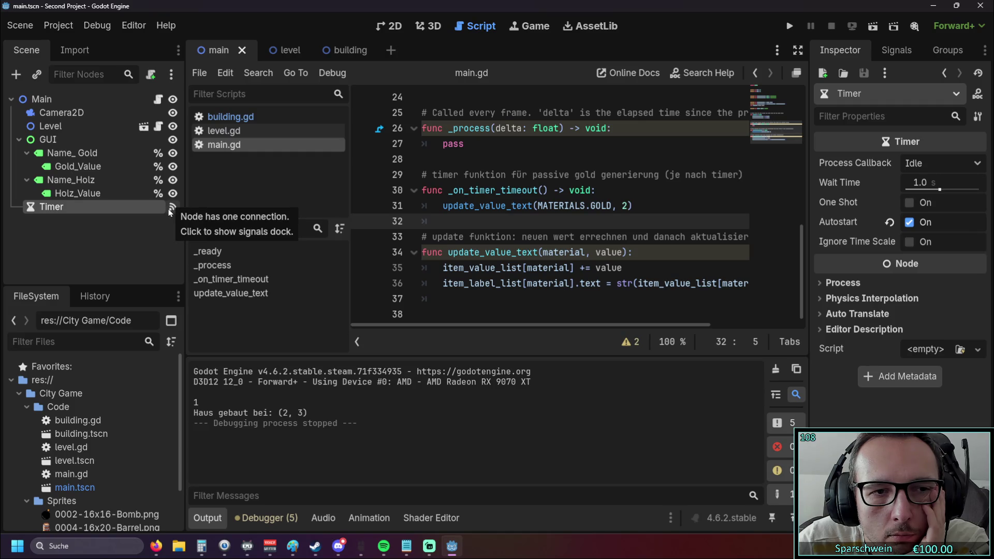
pyautogui.click(342, 50)
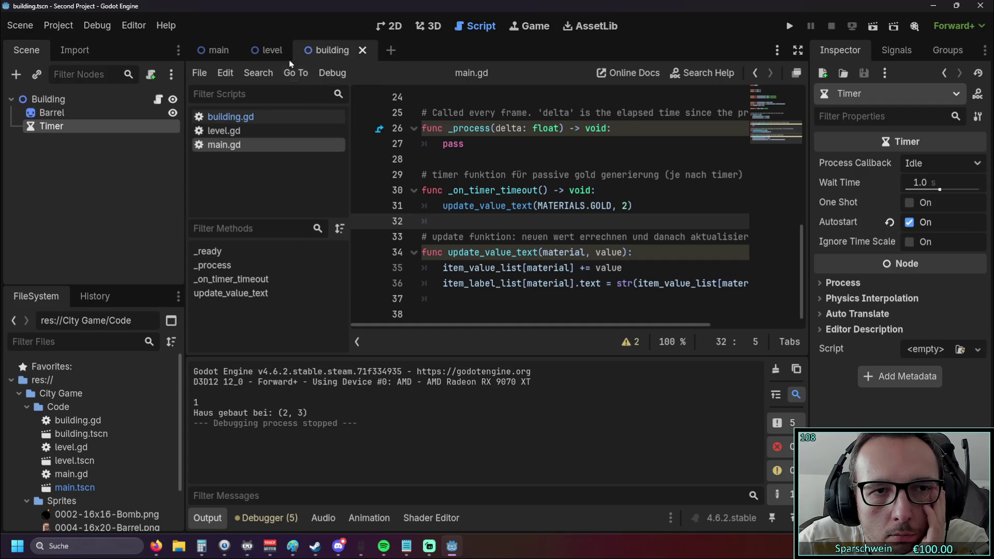
pyautogui.scroll(5, 539, 200)
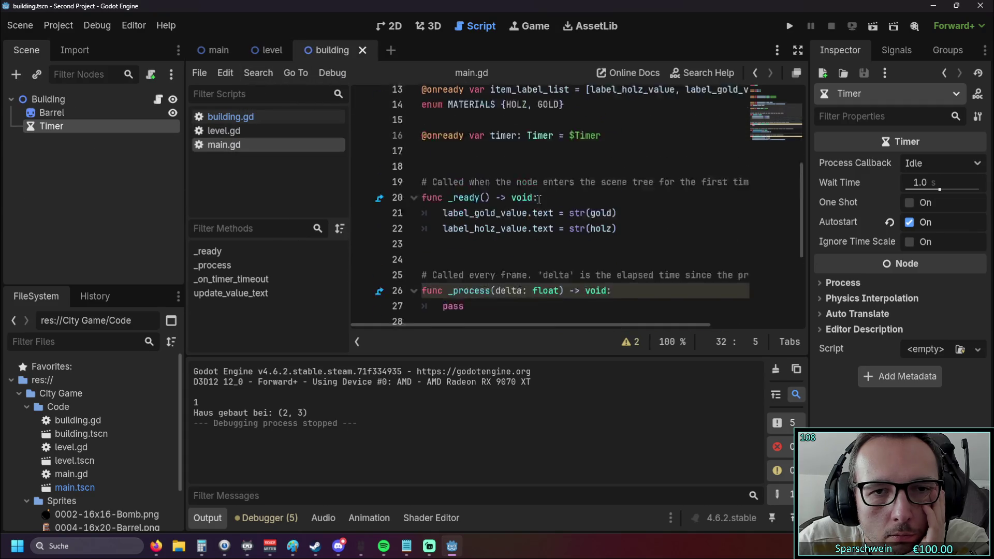
pyautogui.scroll(-2, 538, 199)
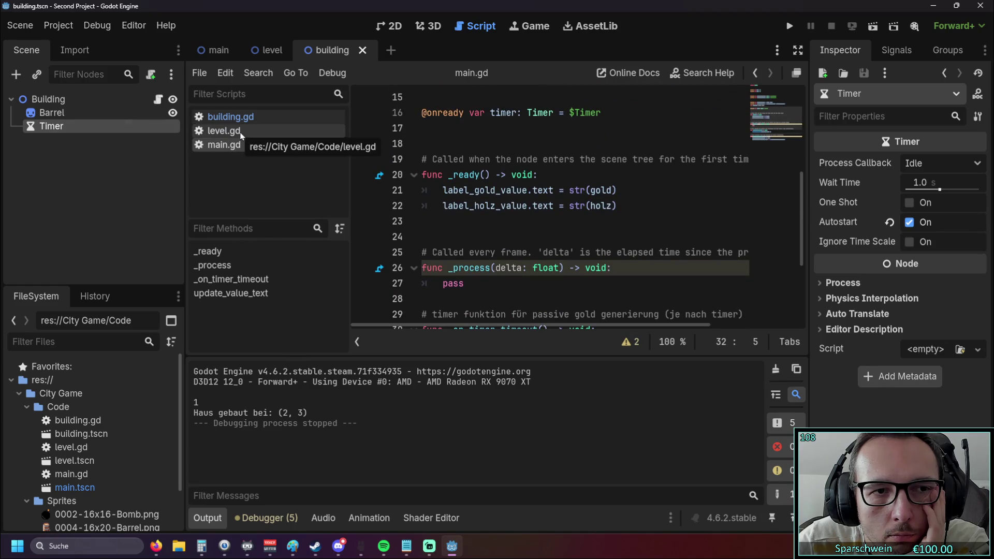
# - Inspect the timer variable declaration in building.gd
pyautogui.click(223, 118)
pyautogui.scroll(-1, 590, 204)
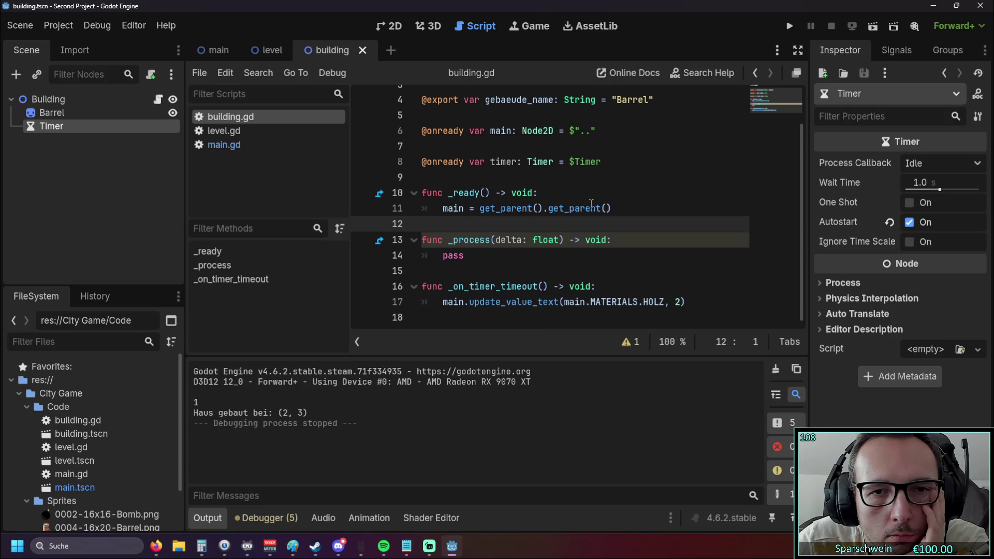
pyautogui.tripleClick(623, 166)
pyautogui.scroll(1, 584, 179)
pyautogui.scroll(-1, 584, 180)
pyautogui.click(584, 178)
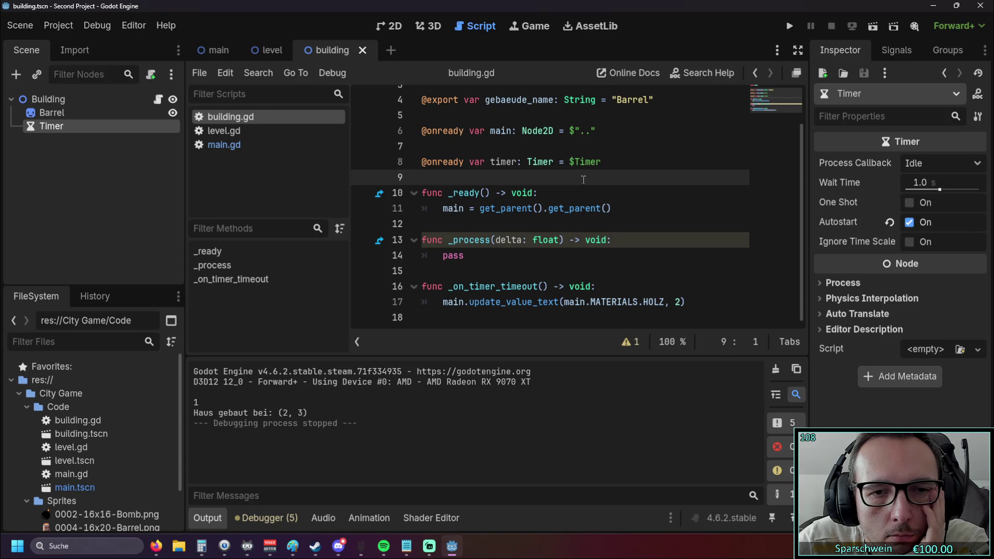
# - Compare against the main scene Timer's timeout connection in the Signals tab
pyautogui.click(213, 50)
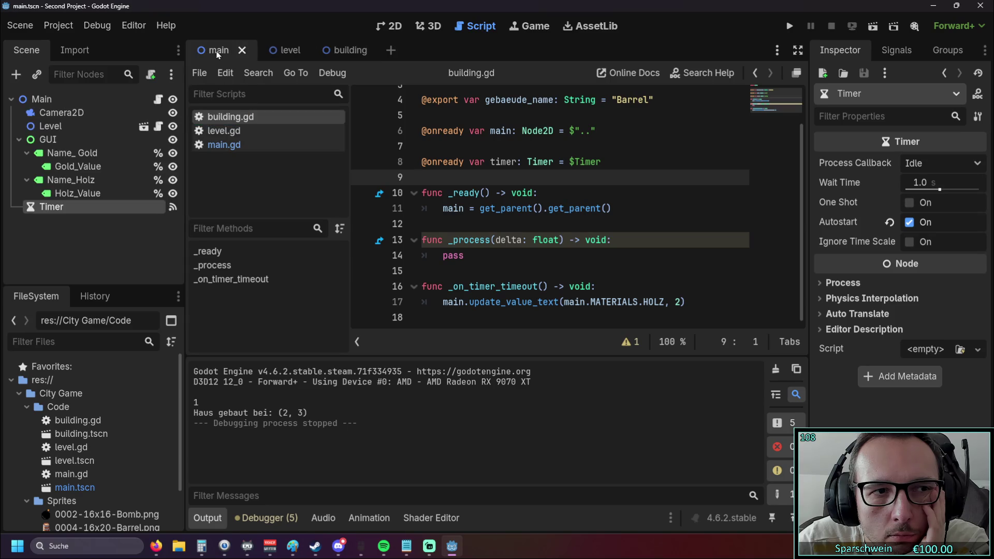
pyautogui.click(172, 208)
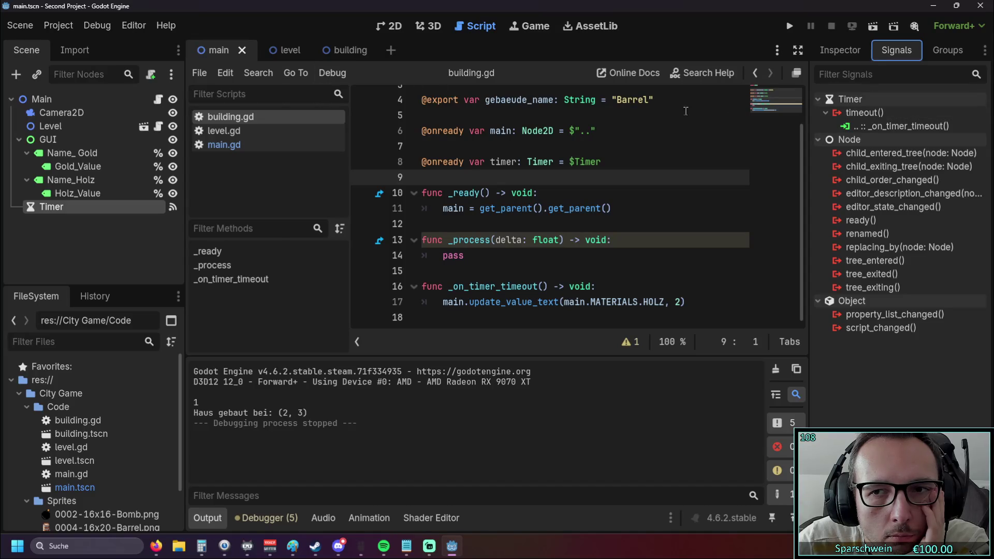
pyautogui.click(340, 51)
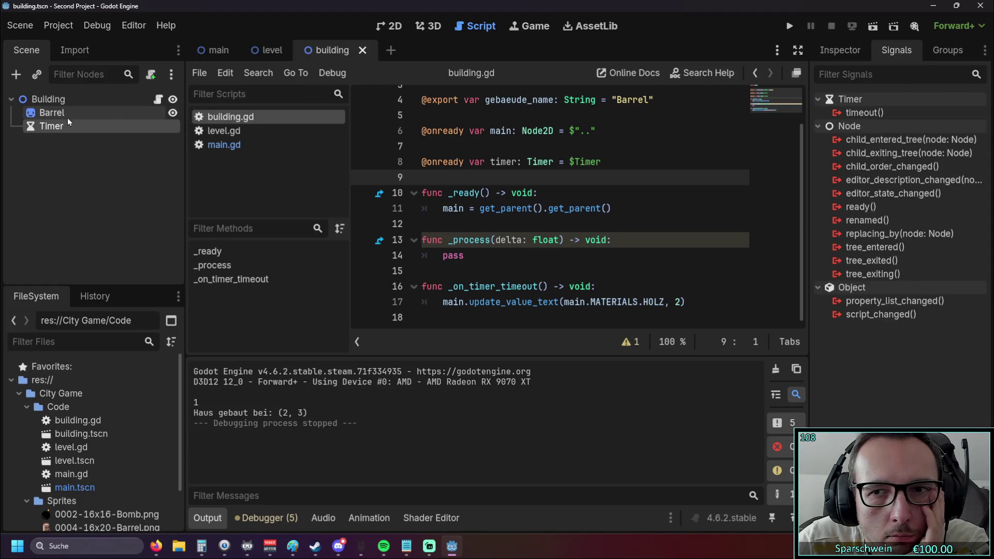
# - Connect the building Timer's timeout() signal to the receiver method _on_timer_timeout
pyautogui.moveTo(887, 129)
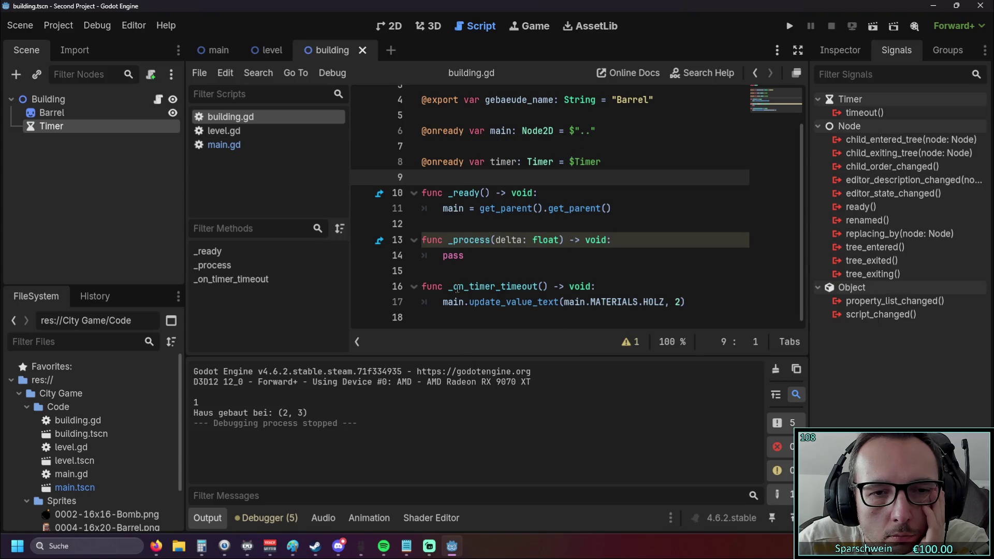
pyautogui.click(451, 290)
pyautogui.moveTo(450, 289)
pyautogui.mouseDown()
pyautogui.moveTo(596, 288)
pyautogui.moveTo(524, 288)
pyautogui.moveTo(540, 289)
pyautogui.mouseUp()
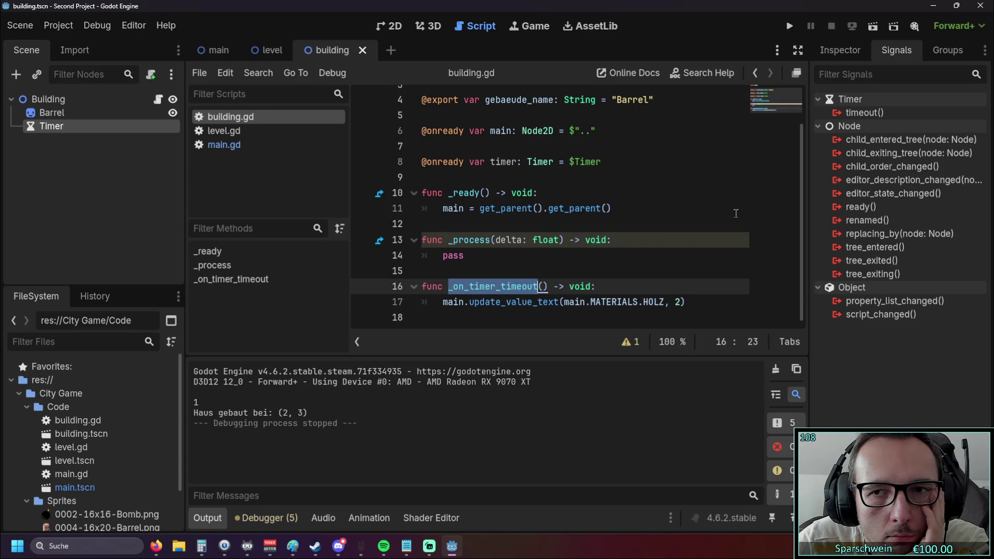
pyautogui.click(859, 116)
pyautogui.doubleClick(862, 115)
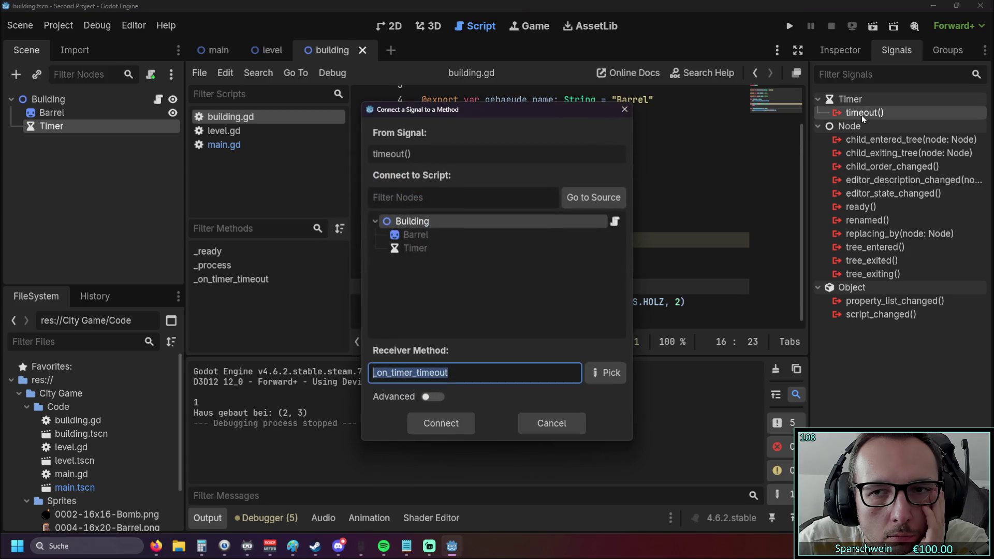
pyautogui.click(438, 423)
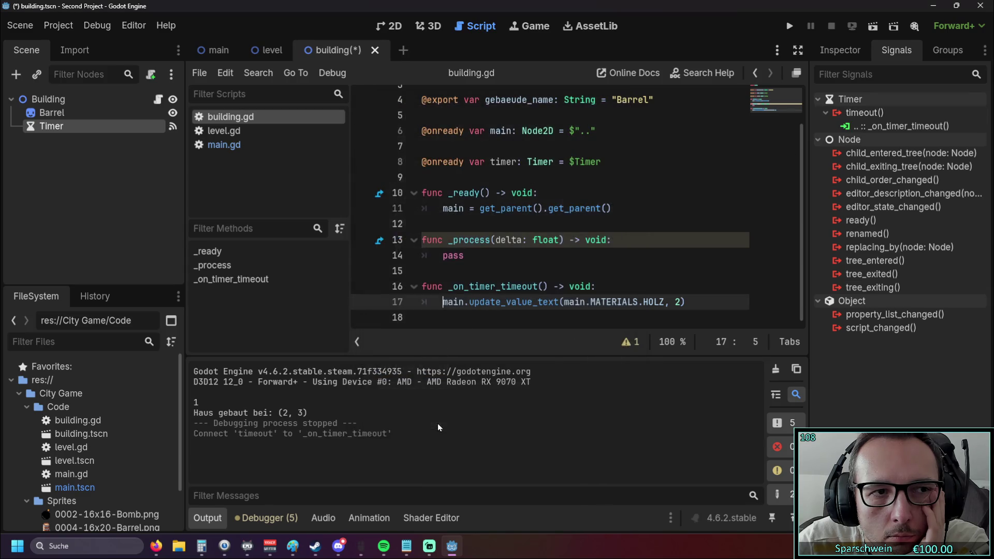
# - Run the game, build barrels at (3, 3), (6, 2), (6, 4), (4, 5), then demolish (6, 2)
pyautogui.click(550, 272)
pyautogui.click(788, 30)
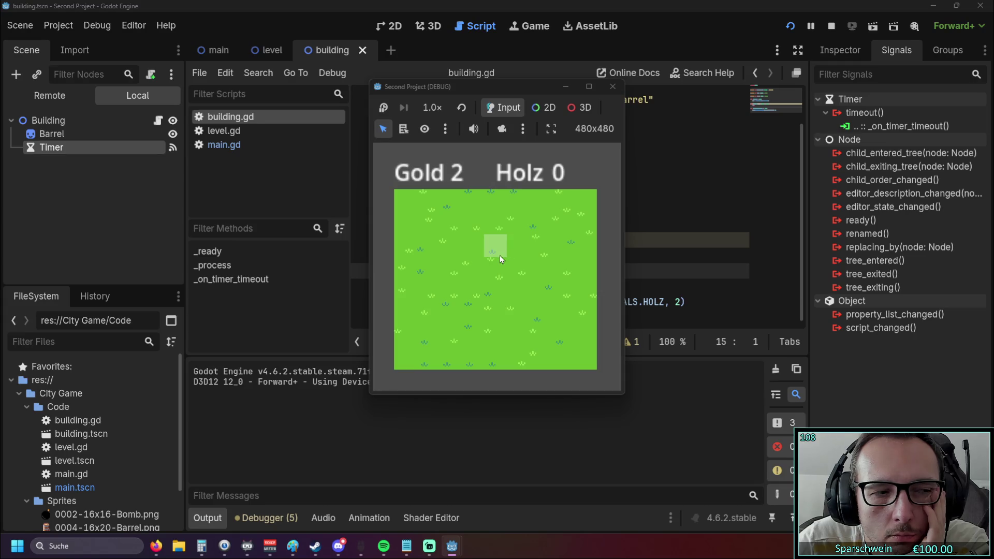
pyautogui.click(475, 268)
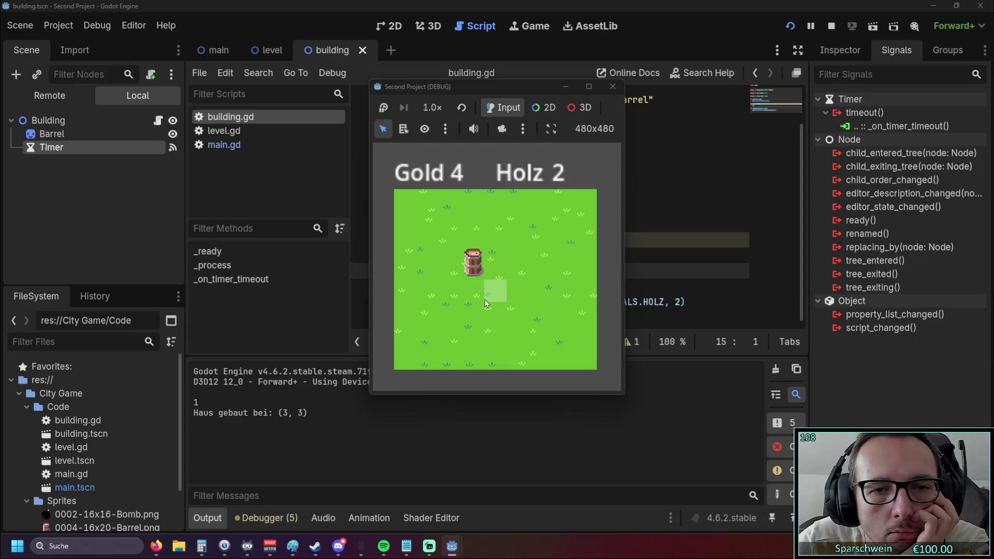
pyautogui.click(512, 270)
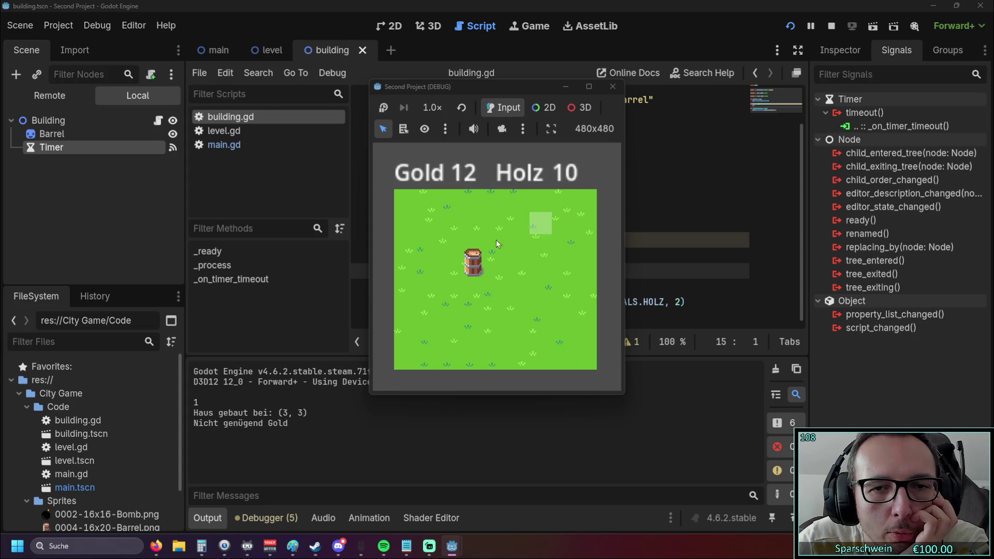
pyautogui.click(548, 243)
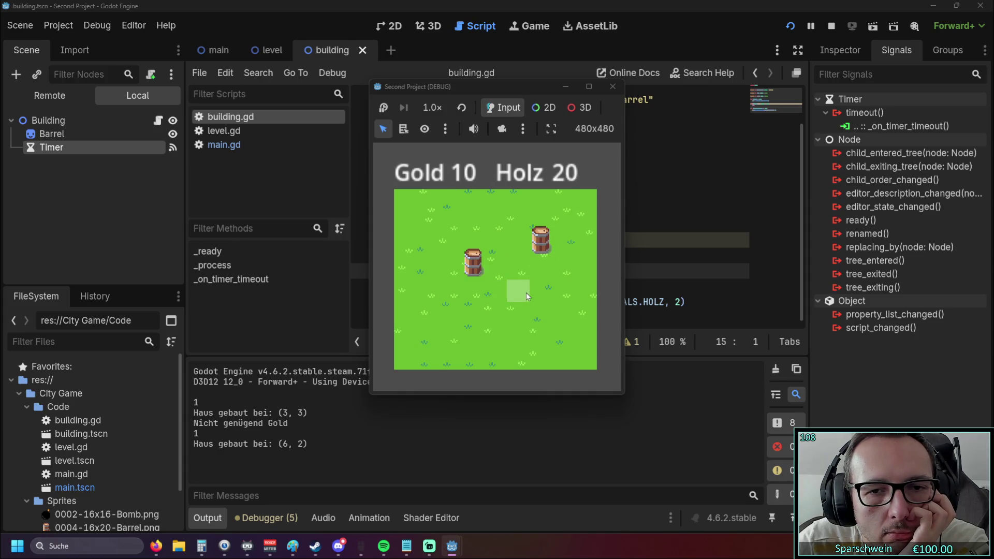
pyautogui.click(546, 292)
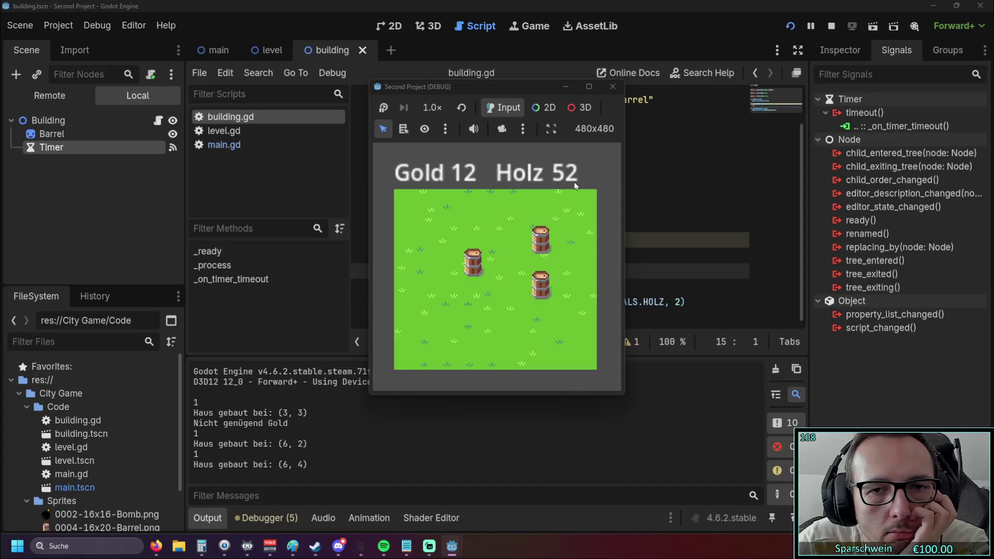
pyautogui.click(489, 314)
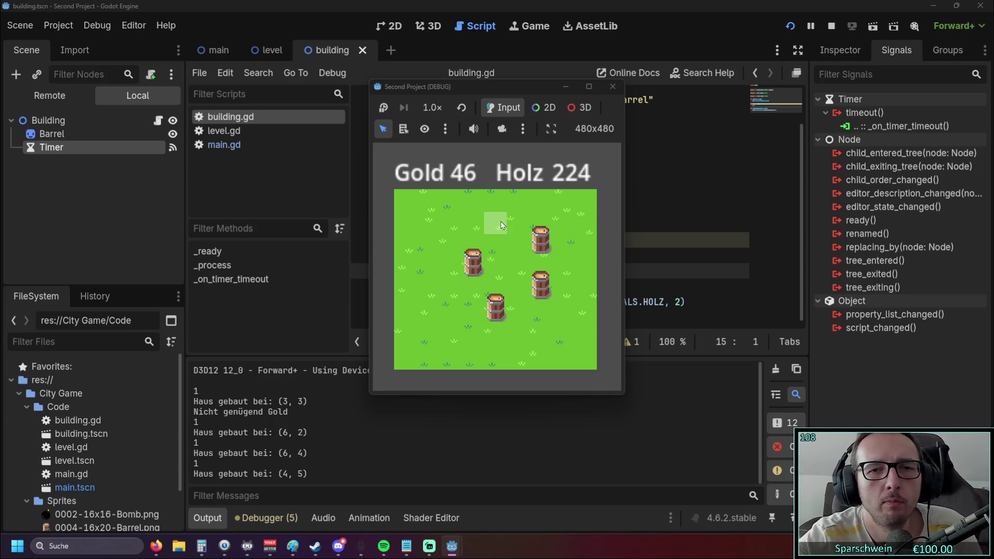
pyautogui.rightClick(546, 248)
# - Demolish barrels at (6, 4) and (4, 5), then build at (5, 3), (6, 1), (4, 5), (2, 4), (7, 5), (2, 1)
pyautogui.rightClick(539, 285)
pyautogui.rightClick(490, 316)
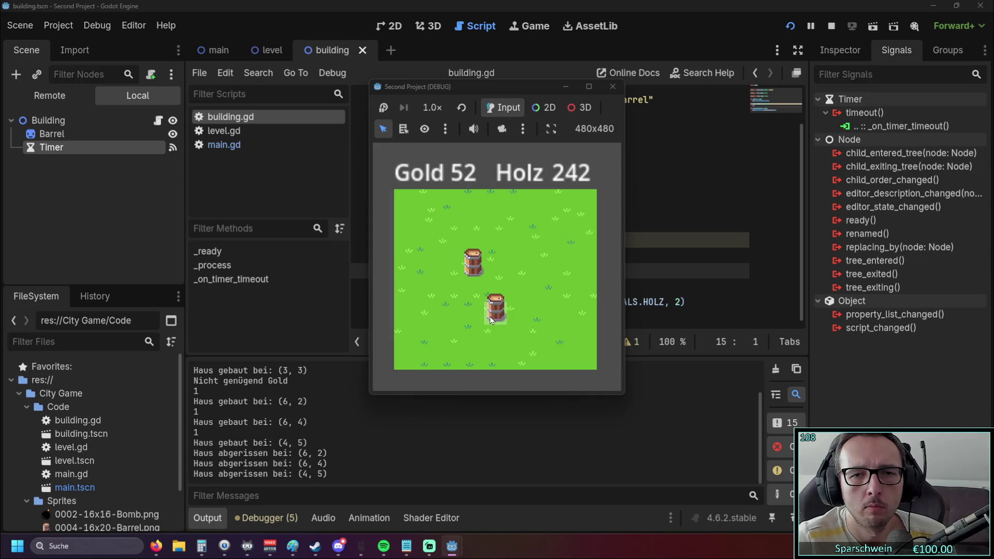
pyautogui.click(508, 279)
pyautogui.click(538, 229)
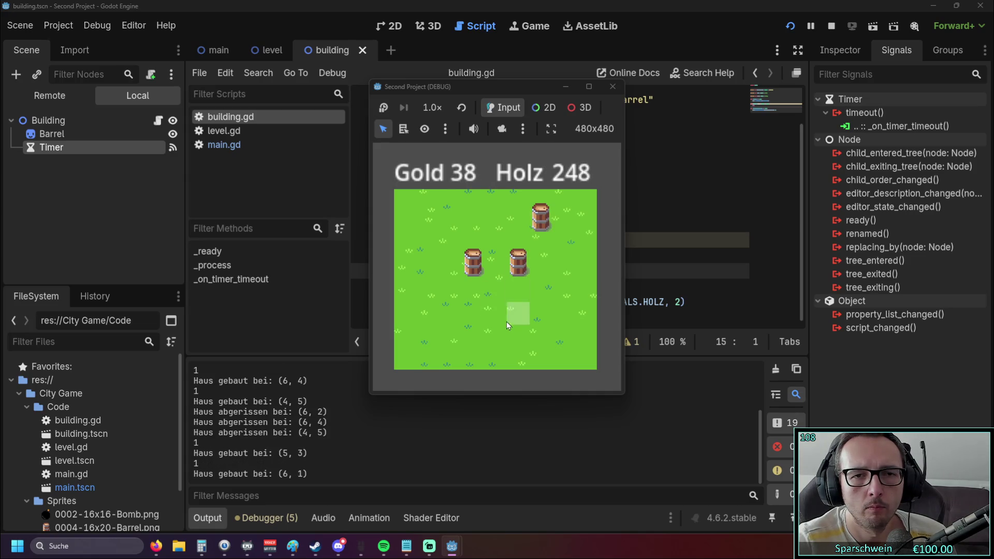
pyautogui.click(505, 319)
pyautogui.click(441, 295)
pyautogui.click(558, 309)
pyautogui.click(459, 219)
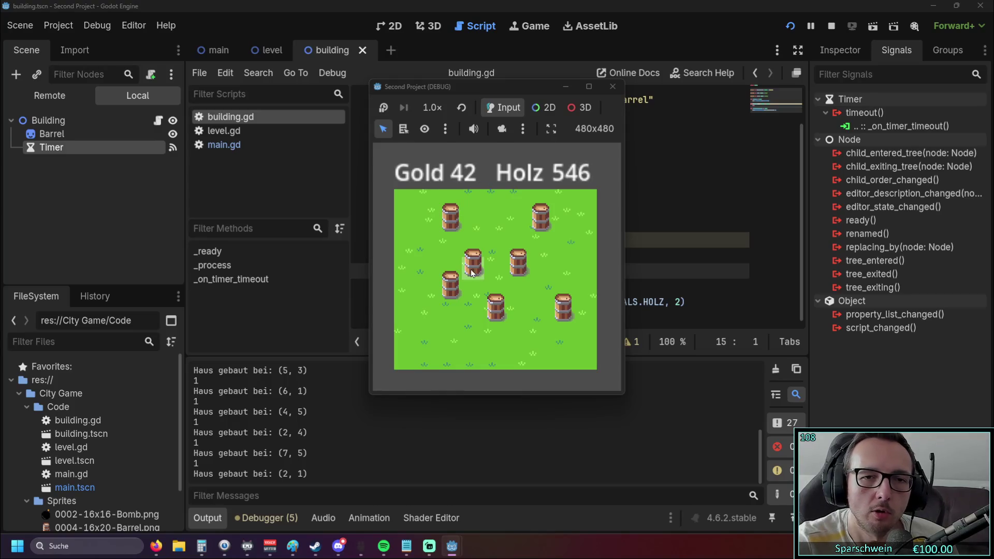
# - Demolish the seven placed barrels and build a single barrel at tile (4, 2)
pyautogui.click(451, 285)
pyautogui.click(473, 263)
pyautogui.click(451, 218)
pyautogui.click(519, 262)
pyautogui.click(495, 310)
pyautogui.click(541, 223)
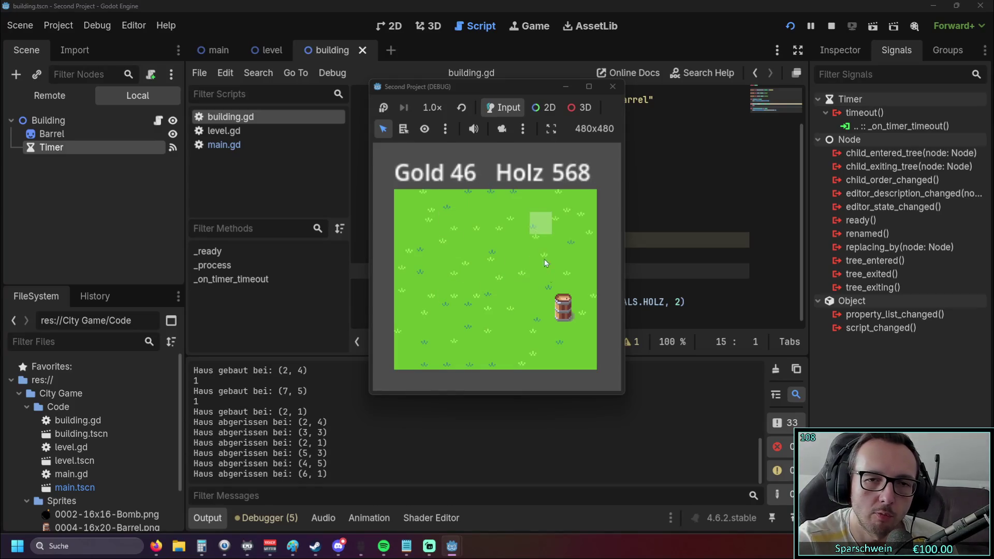
pyautogui.click(561, 313)
pyautogui.click(495, 255)
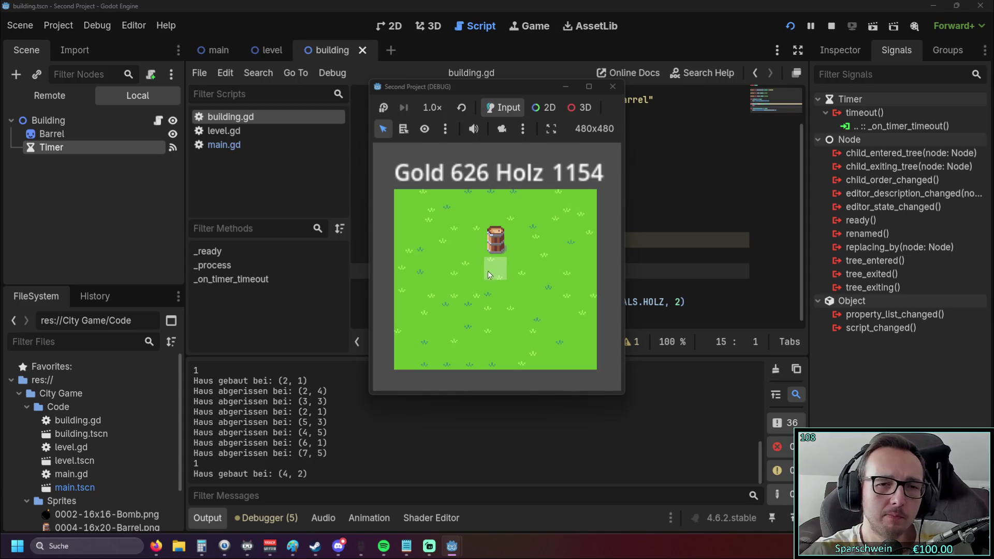
# - Build a barrel at (4, 5), stop the game, and open main.gd in the script editor
pyautogui.click(497, 320)
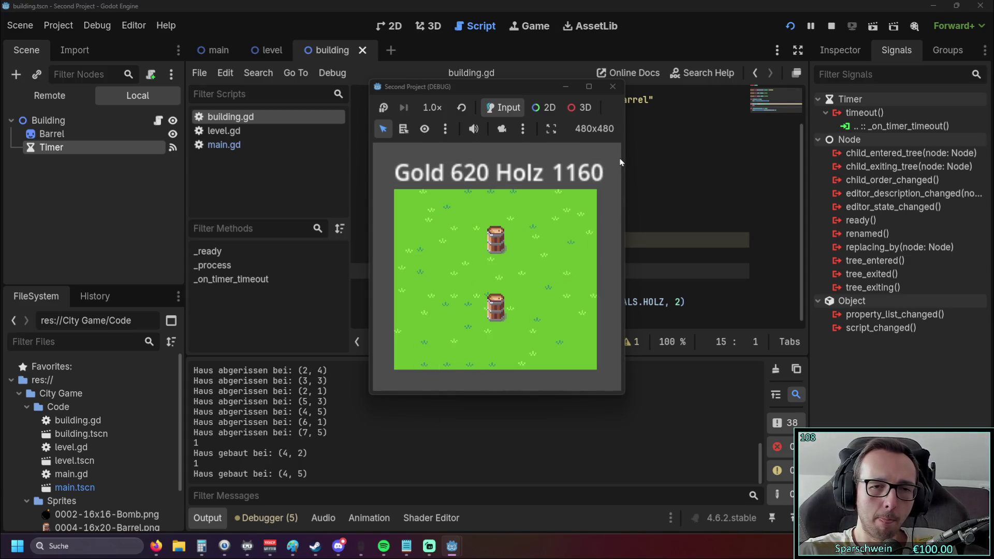
pyautogui.click(613, 87)
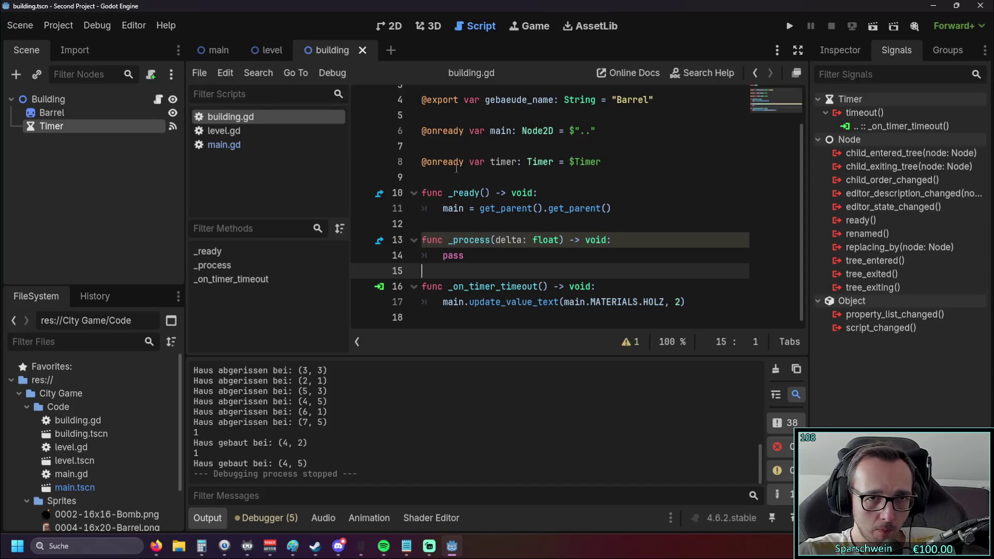
pyautogui.click(430, 26)
pyautogui.click(387, 26)
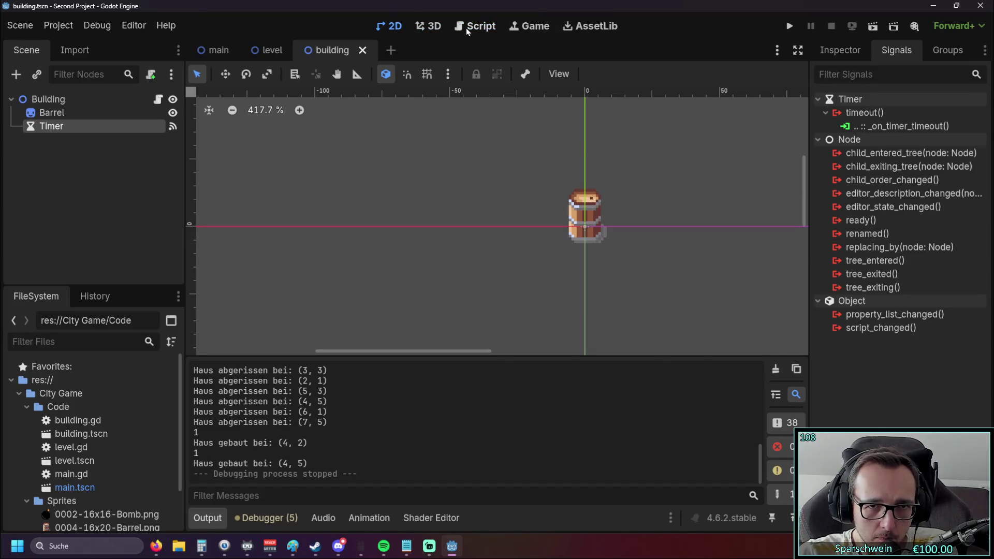
pyautogui.click(466, 28)
pyautogui.click(252, 147)
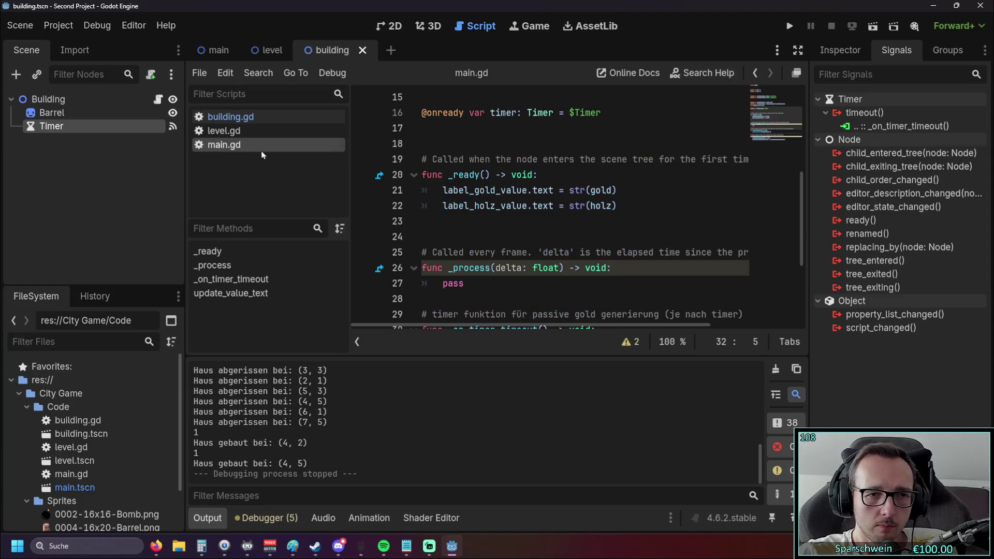
pyautogui.scroll(-3, 607, 224)
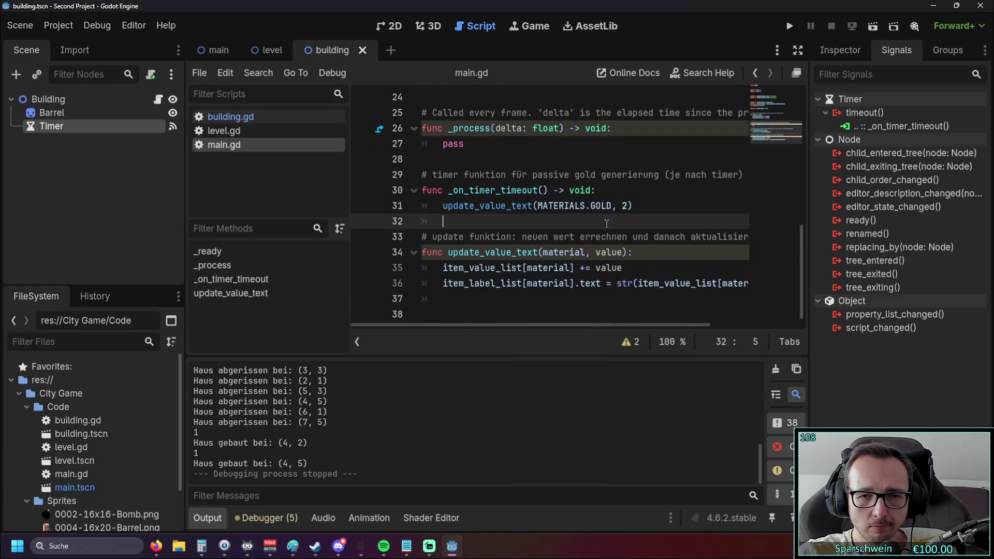
# - Open level.gd at the Linksklick/Bauen block that checks Gold before placing a barrel
pyautogui.scroll(3, 607, 224)
pyautogui.click(225, 131)
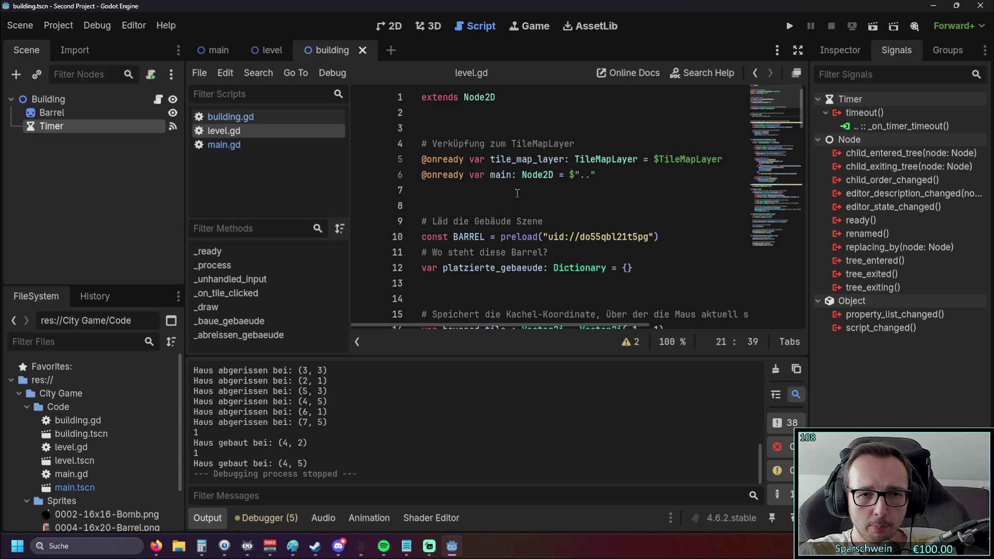
pyautogui.scroll(-7, 515, 193)
pyautogui.scroll(-7, 559, 179)
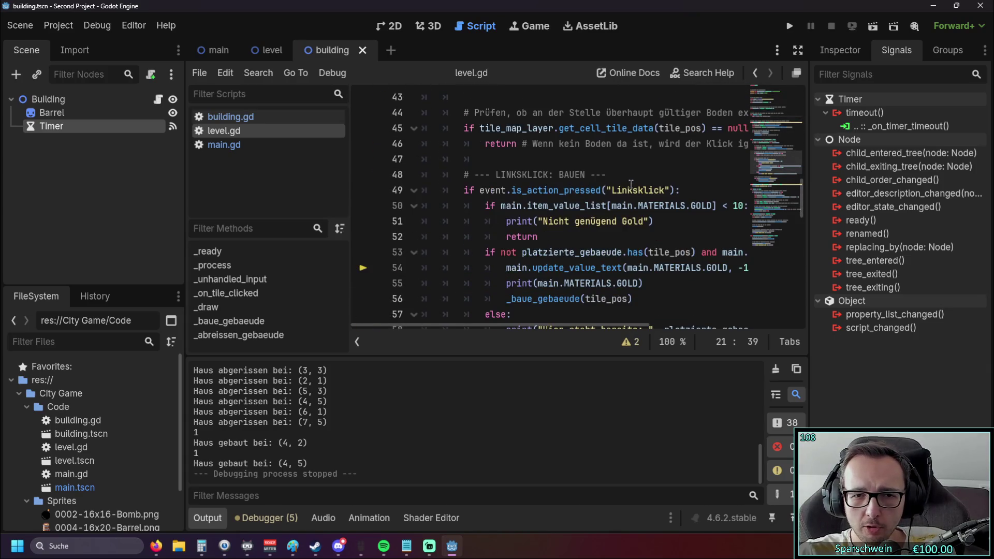
pyautogui.scroll(-6, 631, 185)
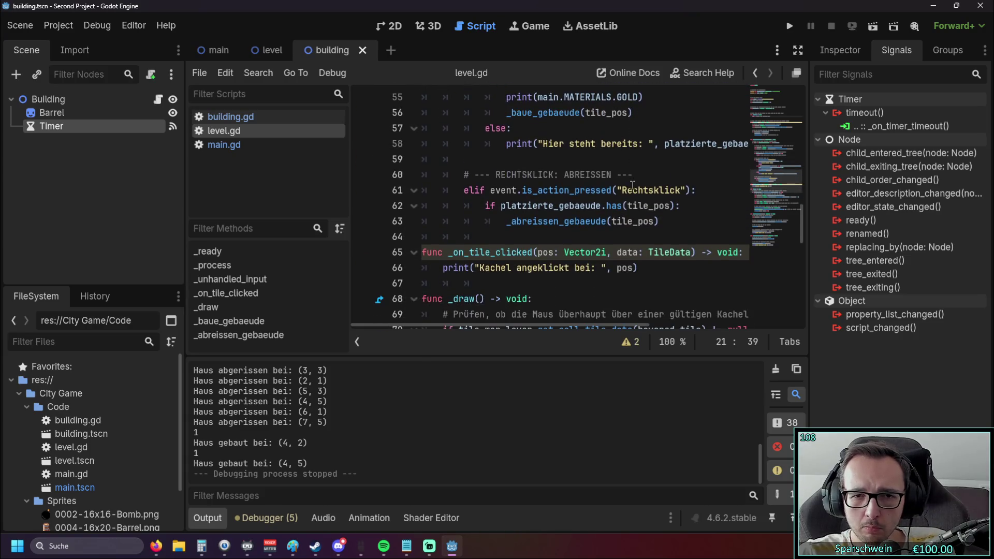
pyautogui.scroll(5, 633, 186)
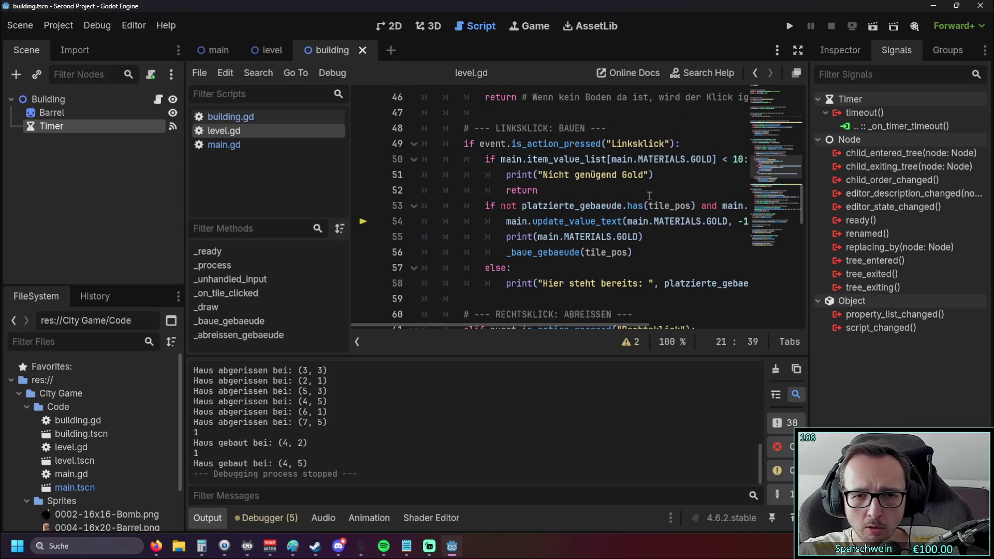
# - Delete the print(main.MATERIALS.GOLD) line from level.gd and relaunch the game with F5
pyautogui.tripleClick(654, 237)
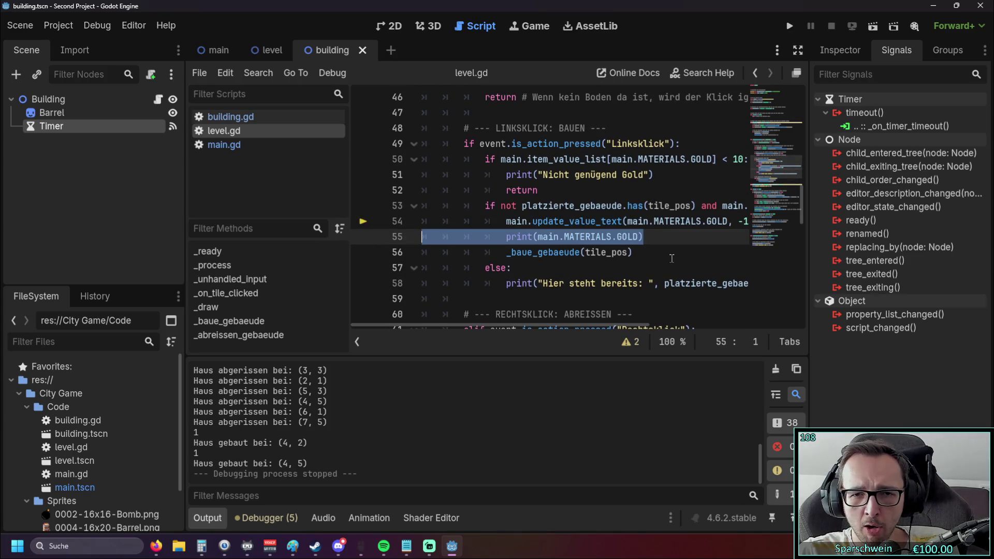
pyautogui.press('BackSpace')
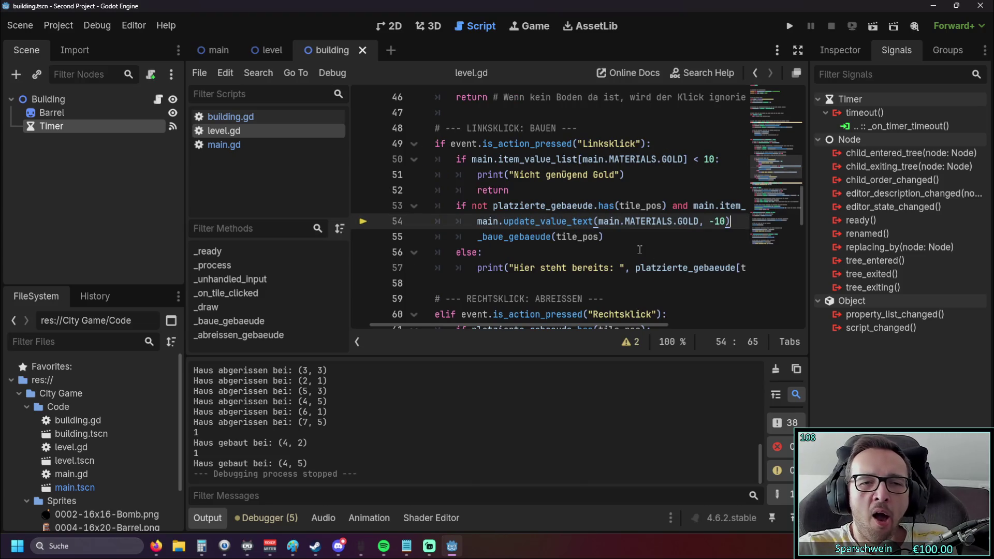
pyautogui.click(640, 252)
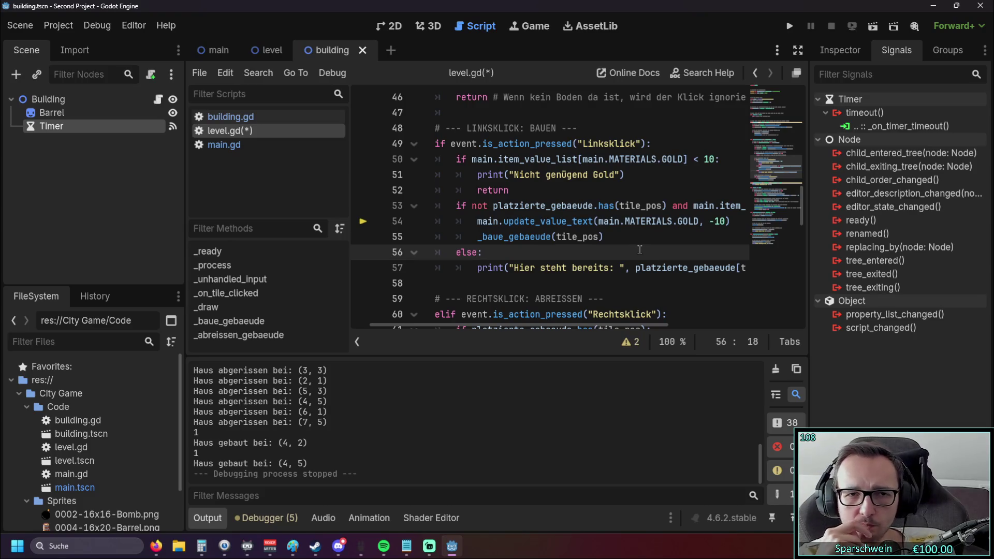
pyautogui.press('F5')
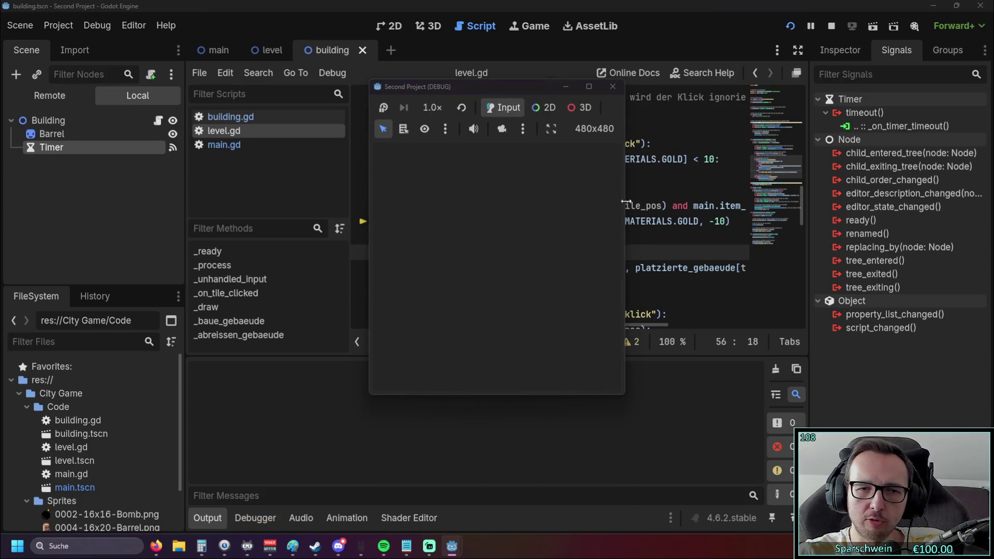
# - Build a barrel at (5, 2) after a not-enough-Gold attempt, then close at Gold 370, Holz 366
pyautogui.click(543, 258)
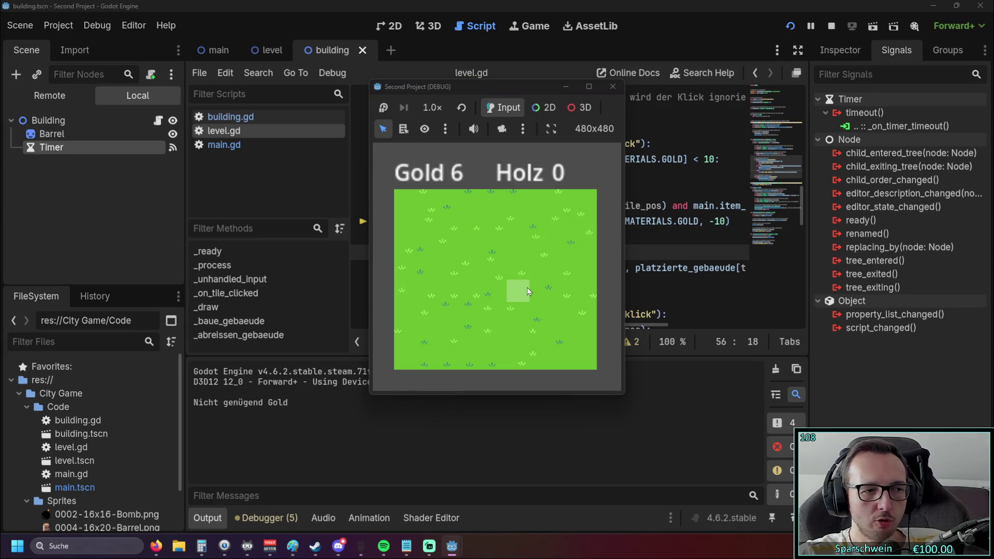
pyautogui.click(518, 255)
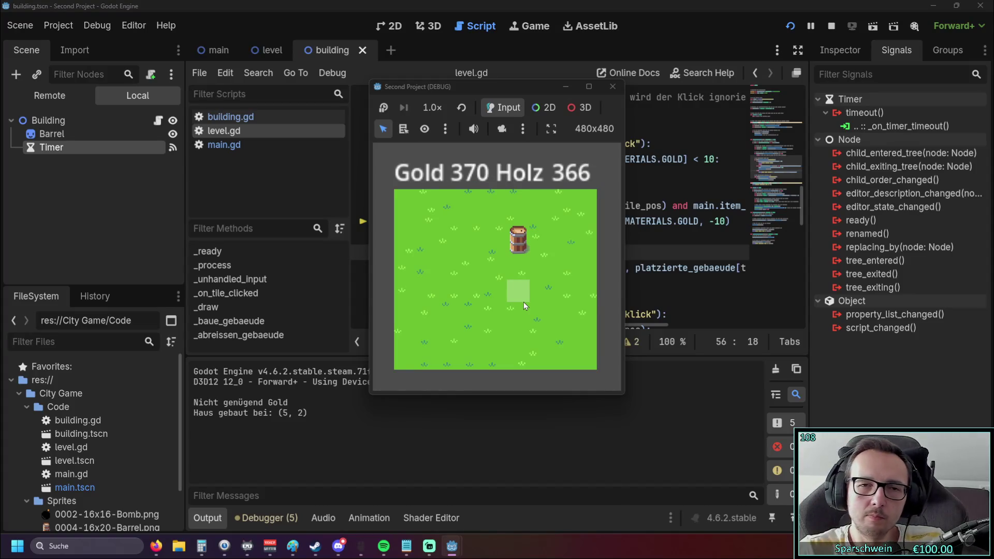
pyautogui.click(612, 87)
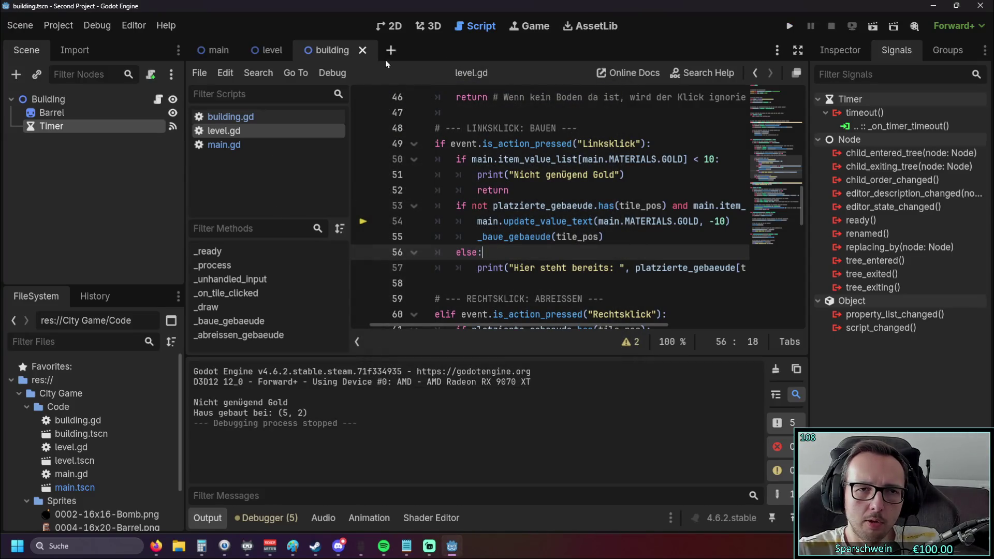
# - Go through main.gd in the script list and reopen building.gd, which adds 2 Holz on timeout
pyautogui.click(213, 50)
pyautogui.click(268, 50)
pyautogui.click(329, 49)
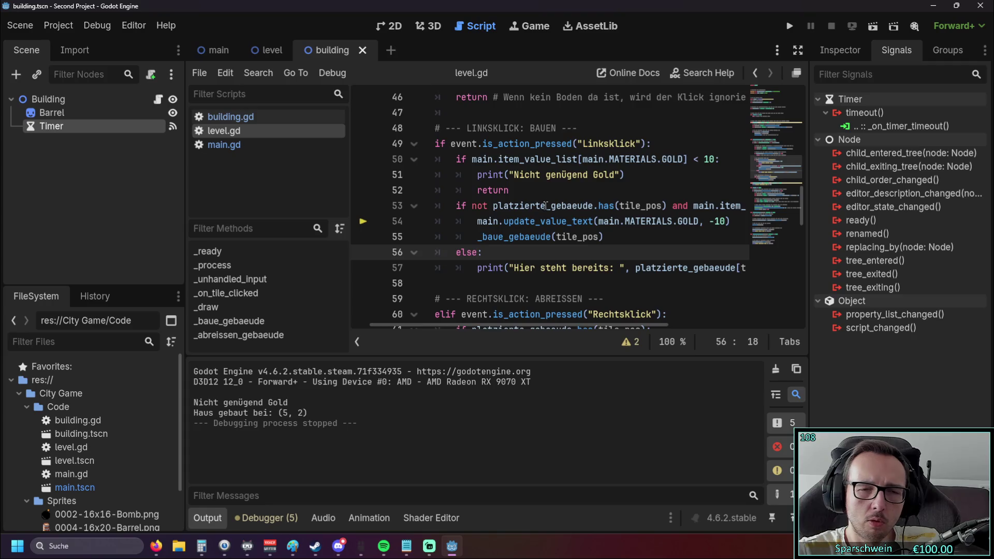
pyautogui.scroll(15, 544, 204)
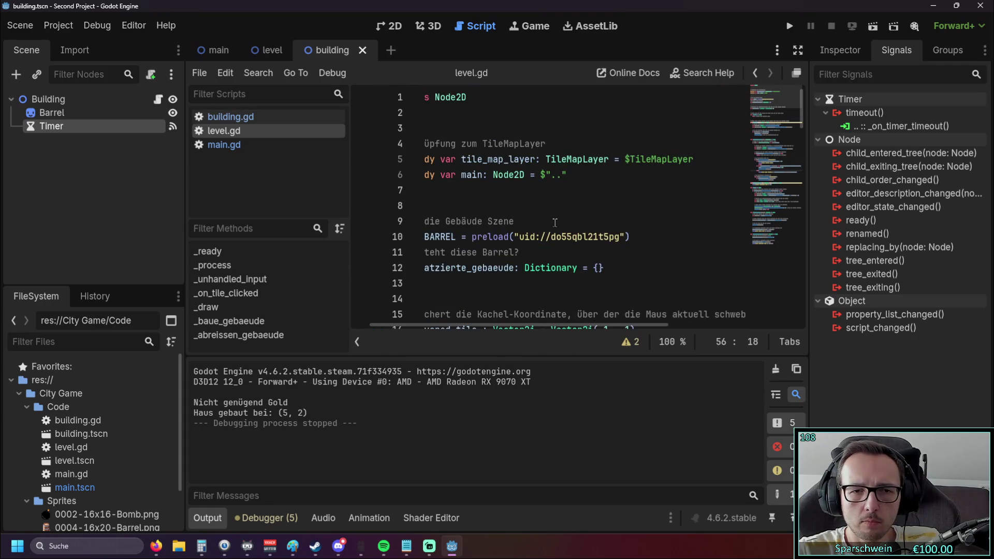
pyautogui.click(224, 145)
pyautogui.scroll(-1, 489, 195)
pyautogui.click(230, 117)
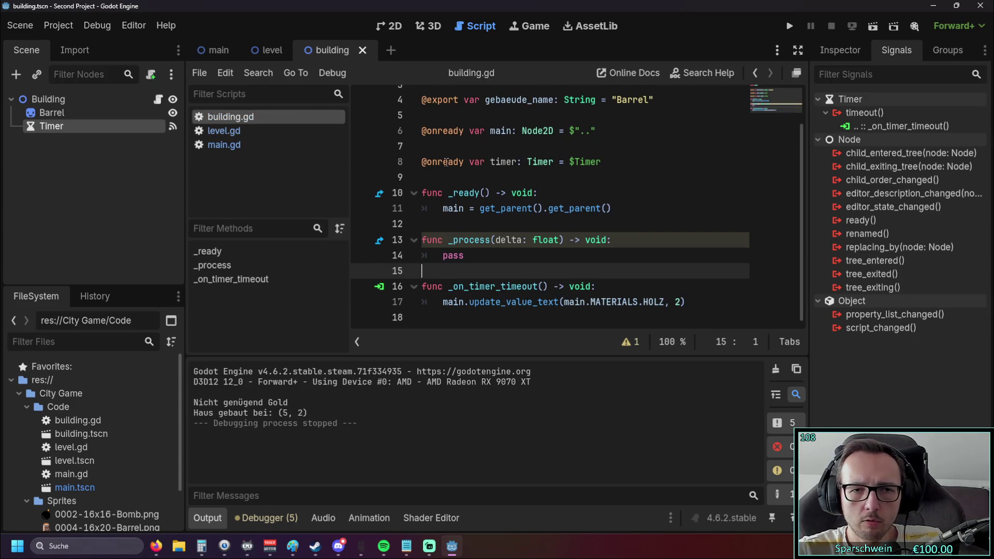
# - Select and review the timer and main variable declarations on lines 8 and 6
pyautogui.moveTo(607, 168); pyautogui.dragTo(411, 162)
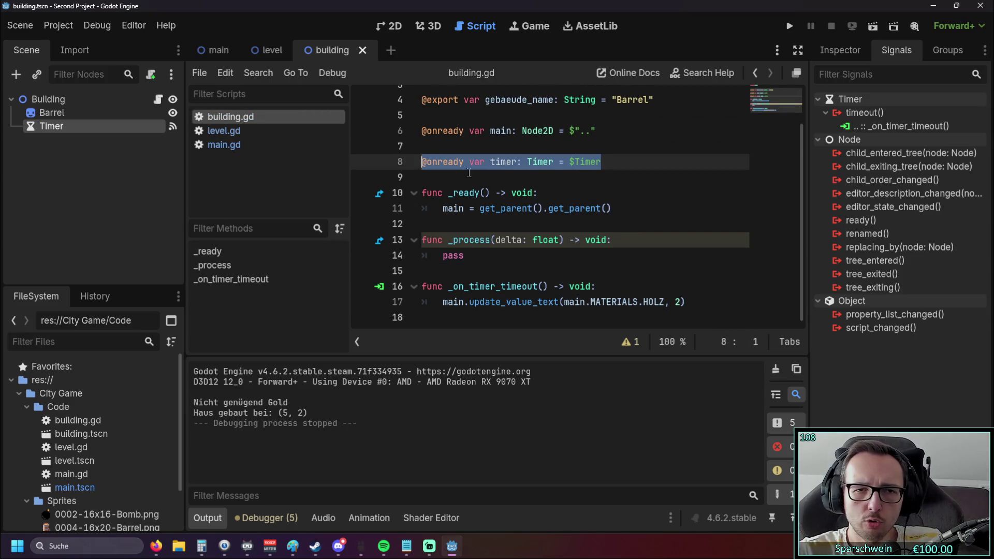
pyautogui.click(585, 181)
pyautogui.moveTo(617, 134); pyautogui.dragTo(422, 131)
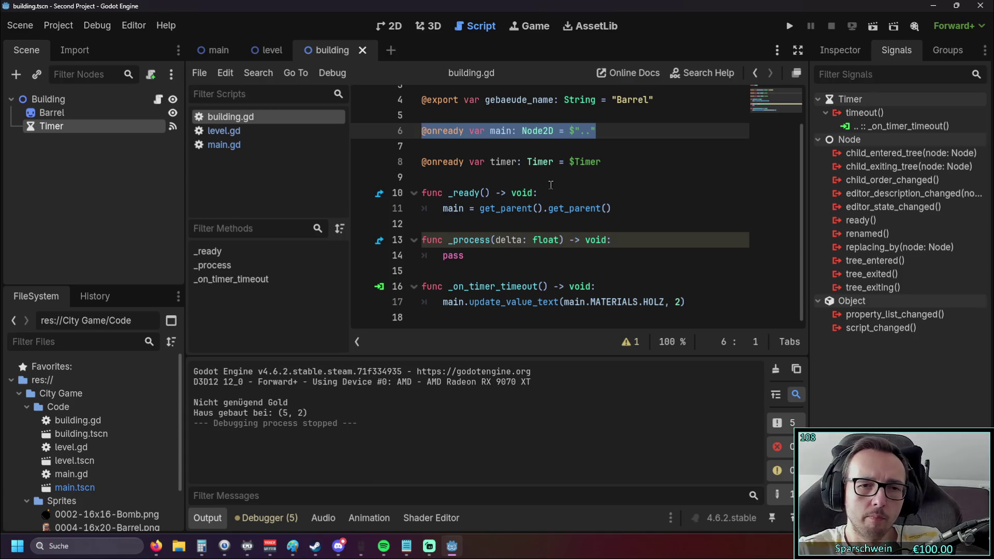
pyautogui.click(523, 255)
# - Retype the end of the _on_timer_timeout name, then open the Timer's timeout() connection
pyautogui.click(500, 286)
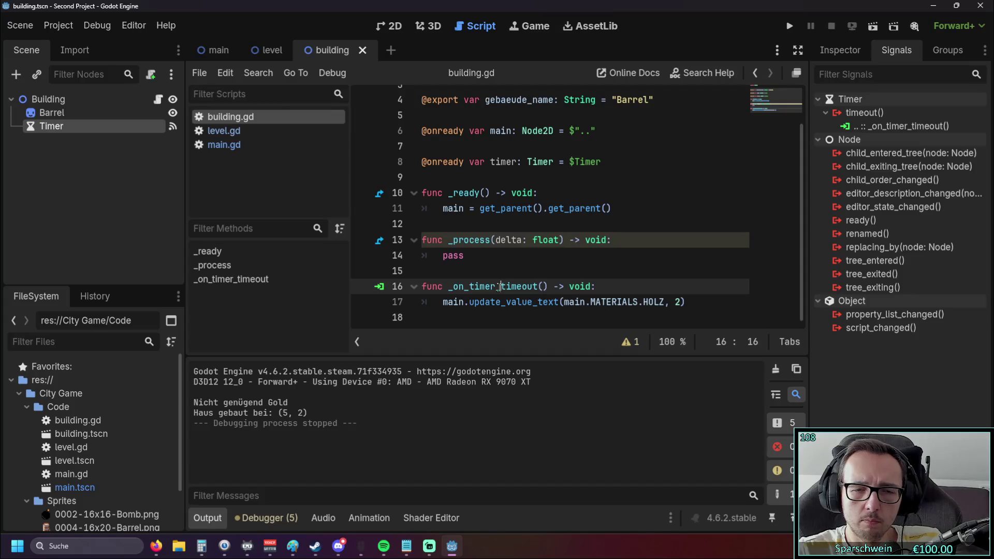
pyautogui.click(539, 286)
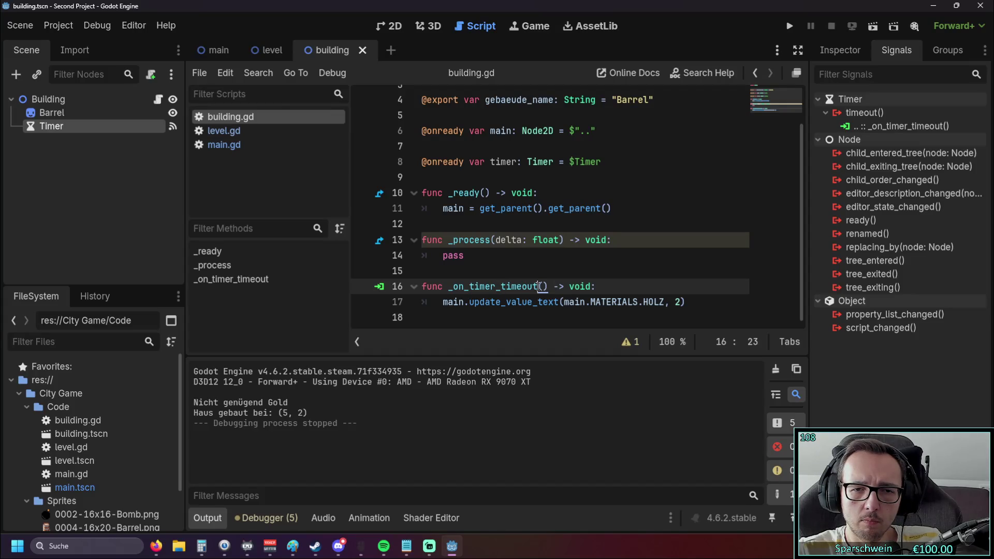
pyautogui.press('BackSpace')
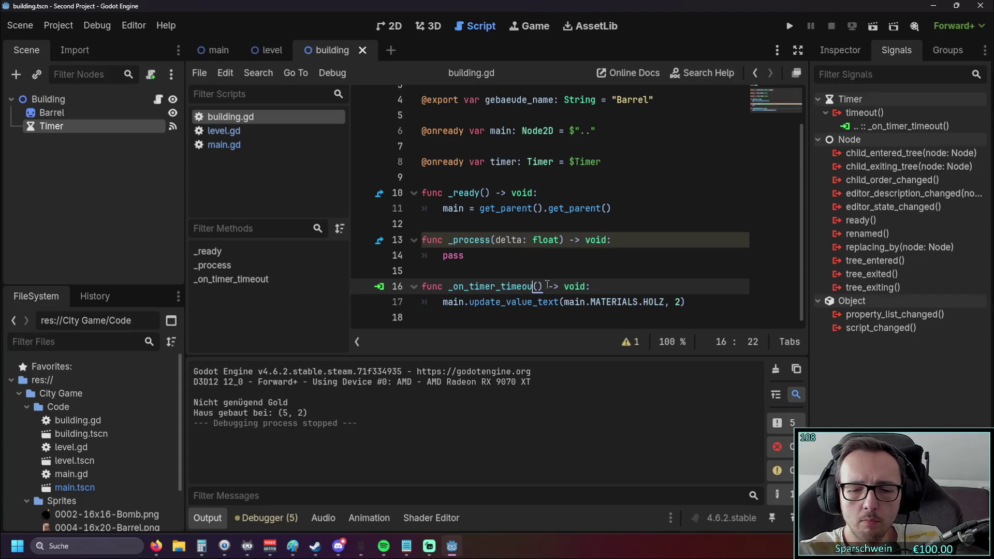
pyautogui.press('BackSpace')
pyautogui.write('u')
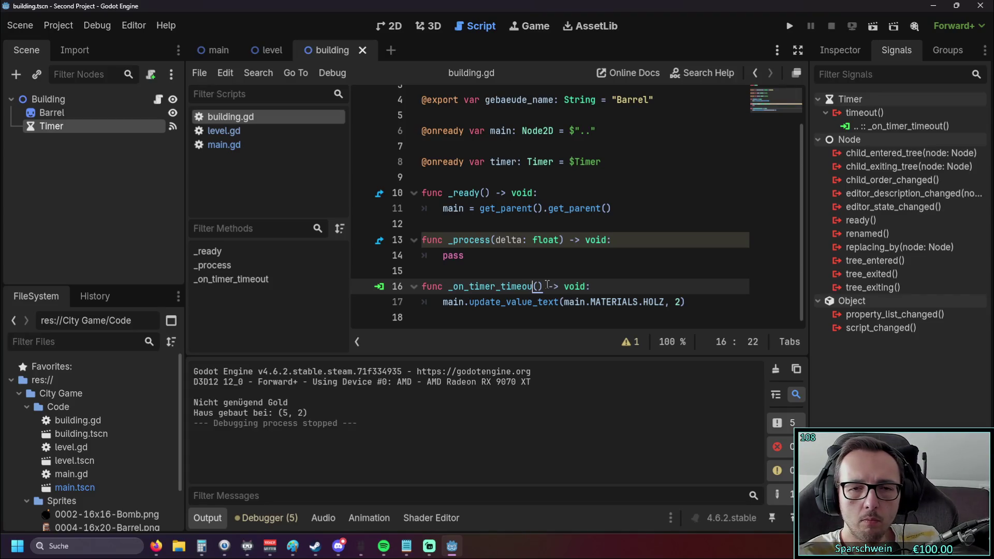
pyautogui.write('t')
pyautogui.click(466, 256)
pyautogui.click(471, 286)
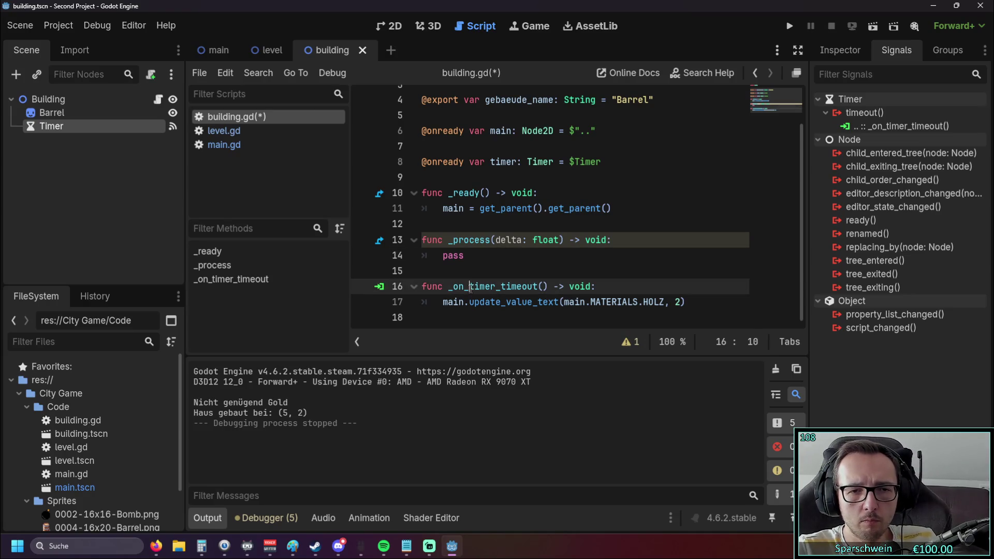
pyautogui.click(475, 316)
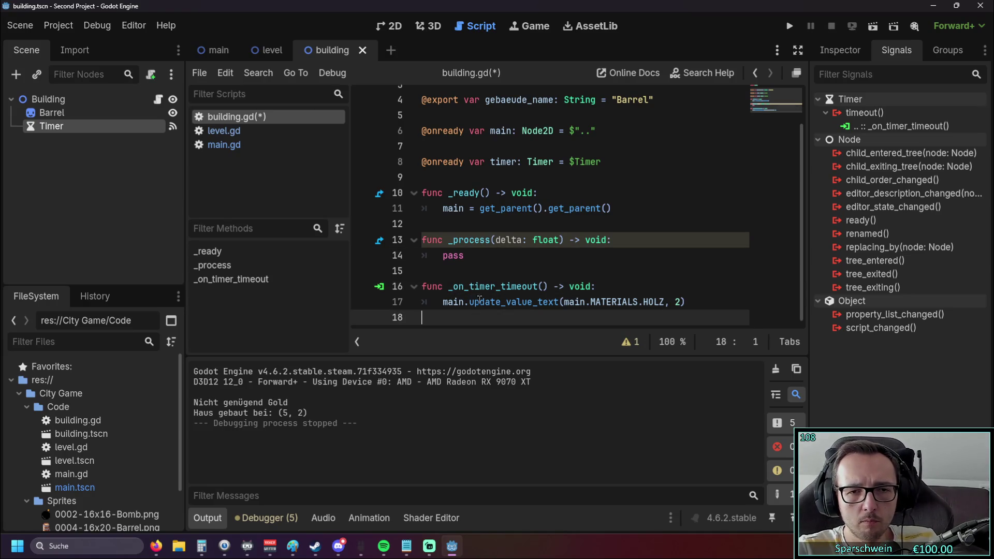
pyautogui.click(883, 127)
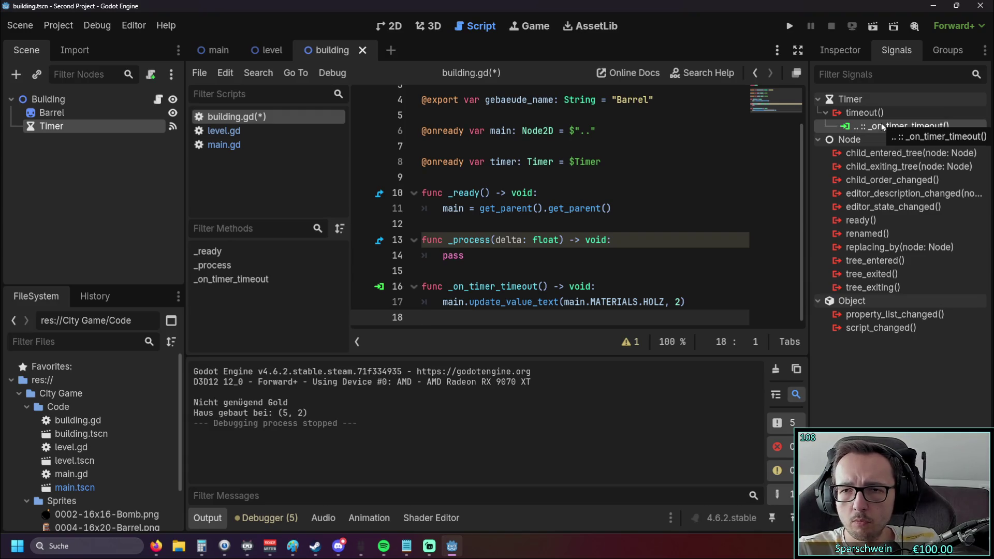
pyautogui.doubleClick(851, 113)
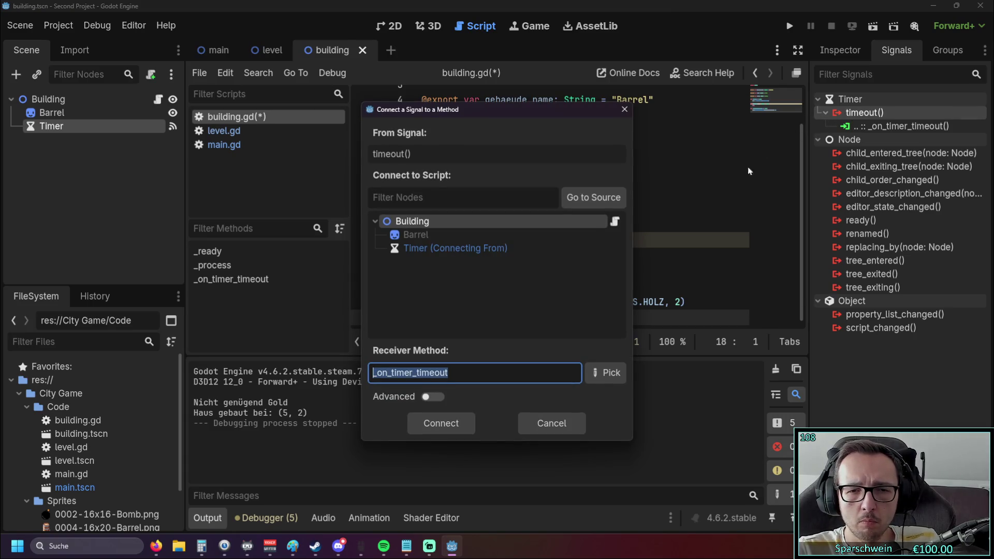
# - Review the timeout() connection's advanced options, receiver node and method list, then close it unchanged
pyautogui.click(440, 396)
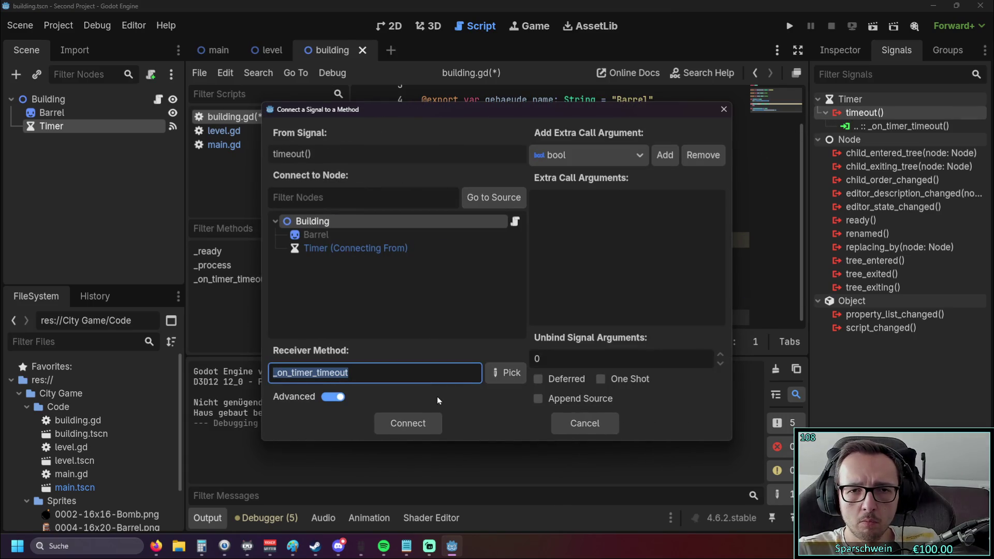
pyautogui.click(333, 397)
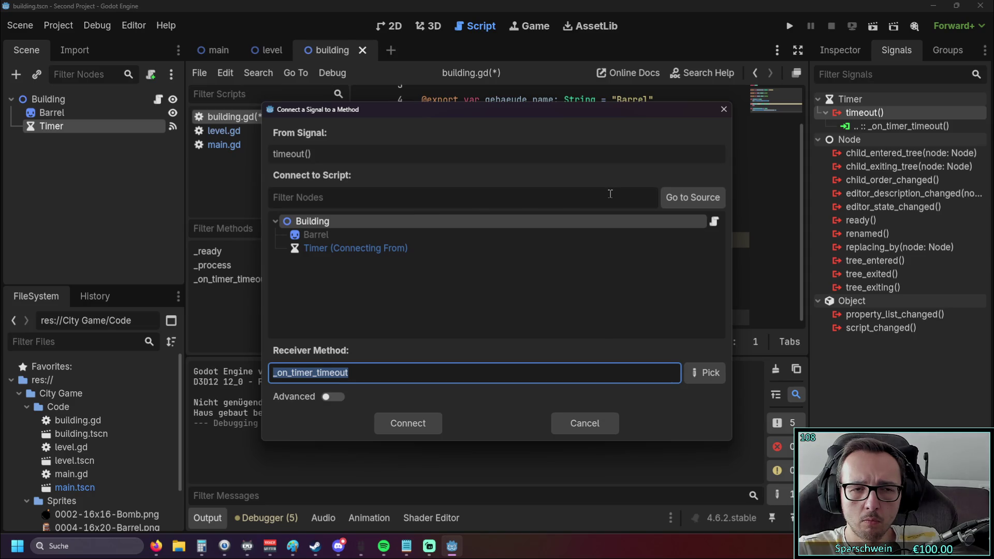
pyautogui.click(682, 206)
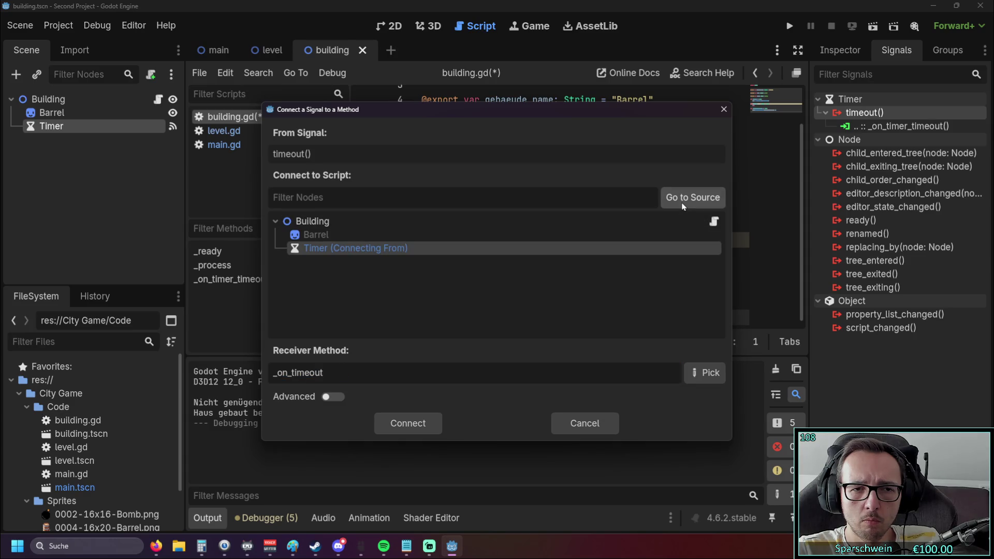
pyautogui.click(370, 234)
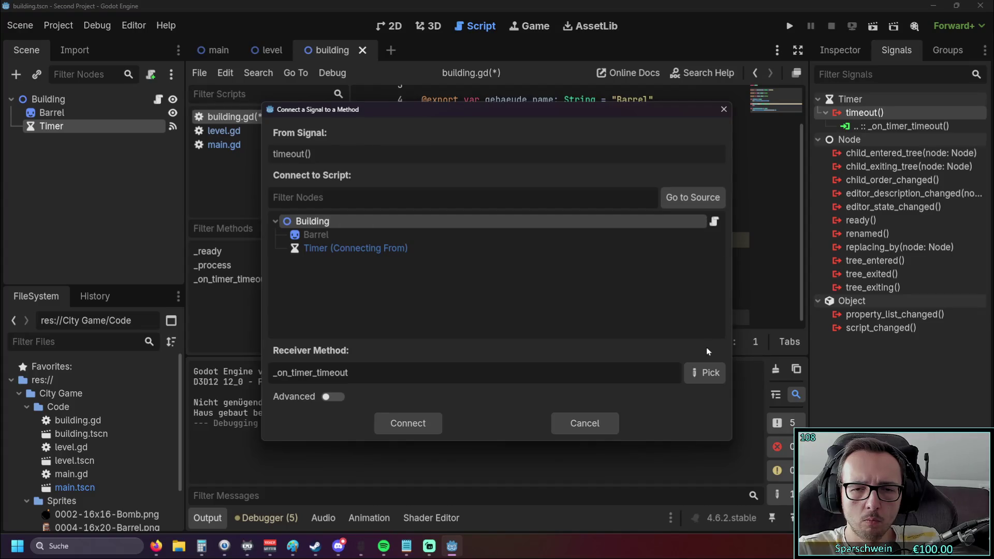
pyautogui.click(704, 373)
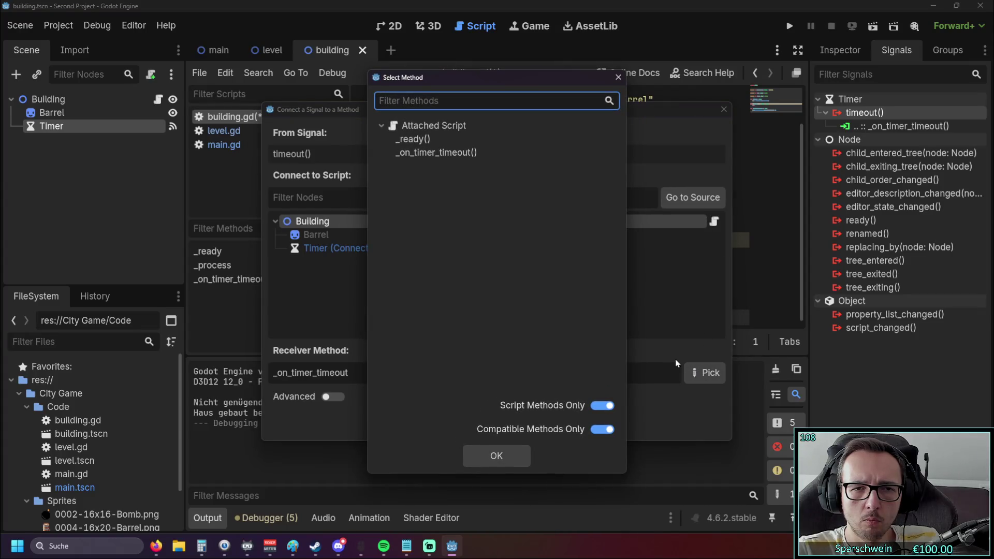
pyautogui.click(618, 78)
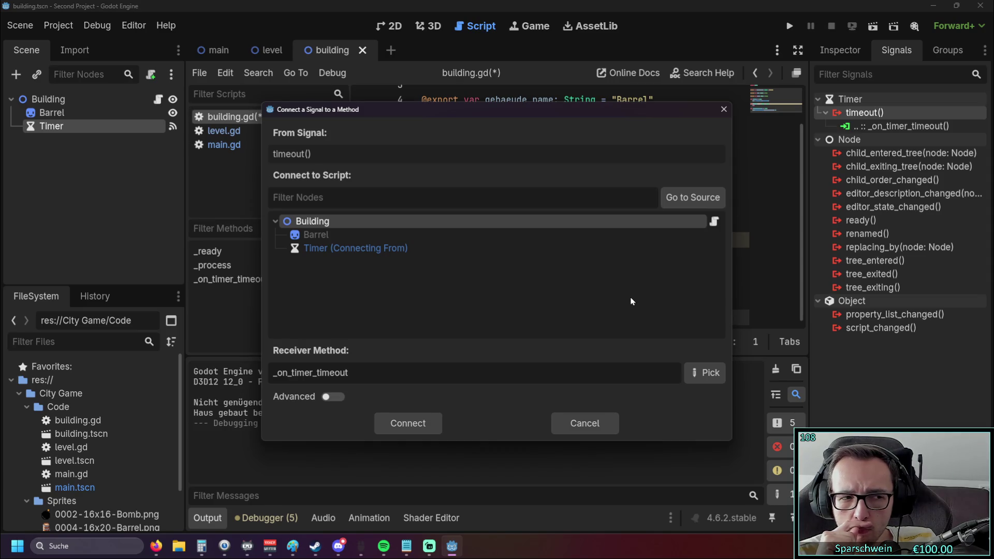
pyautogui.click(724, 110)
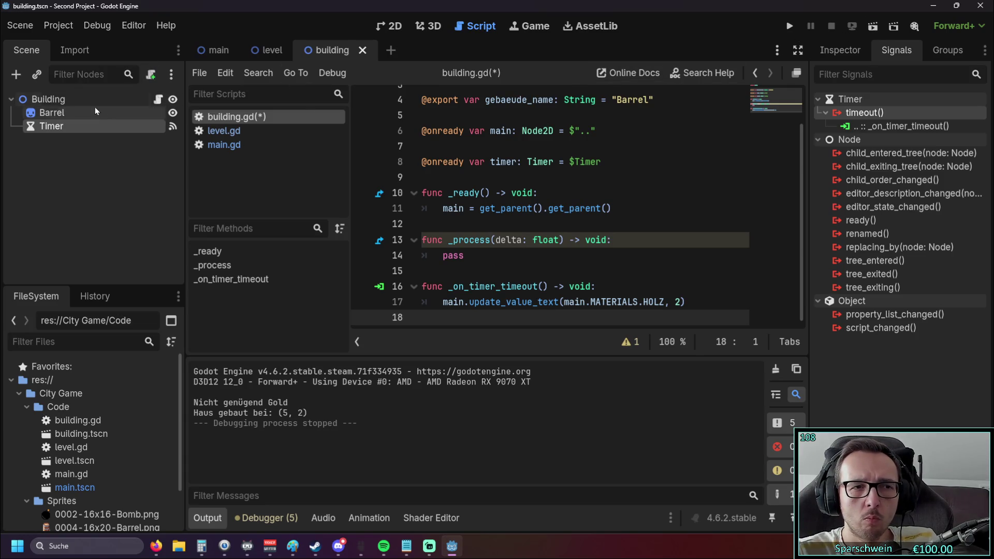
# - From the main scene, drop the Timer into building.gd, then delete the duplicate exported timer line
pyautogui.click(215, 50)
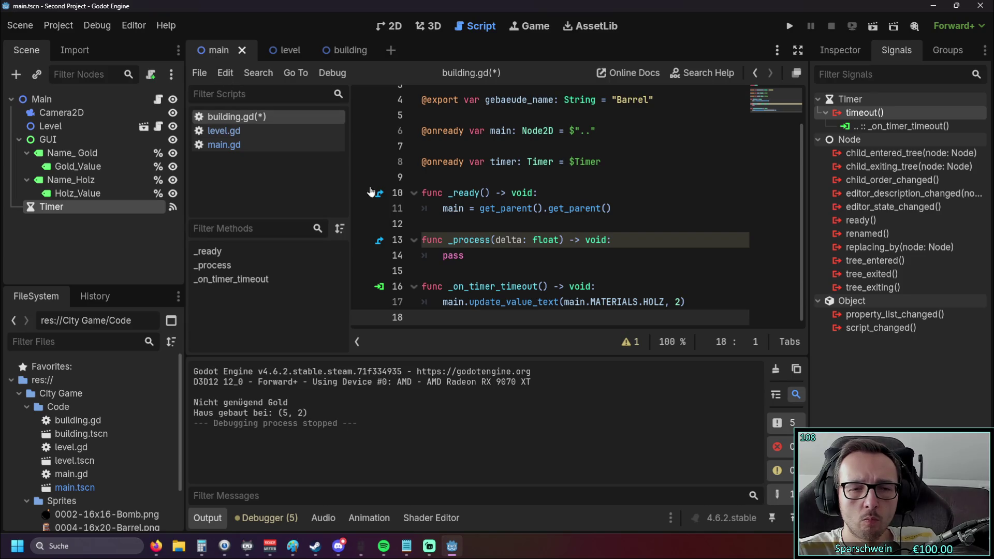
pyautogui.moveTo(78, 207)
pyautogui.mouseDown()
pyautogui.moveTo(489, 220)
pyautogui.moveTo(620, 200)
pyautogui.moveTo(586, 182)
pyautogui.mouseUp()
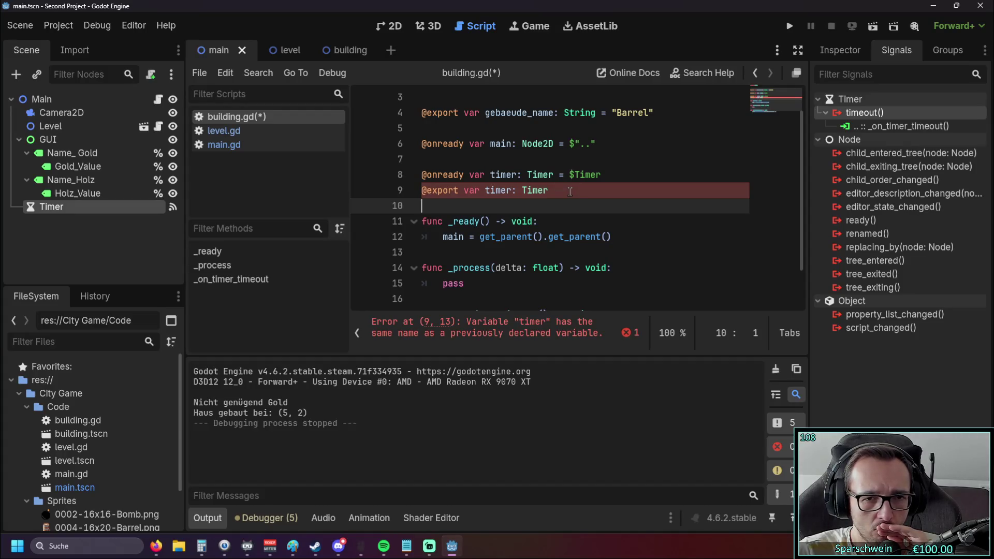
pyautogui.moveTo(570, 191); pyautogui.dragTo(383, 193)
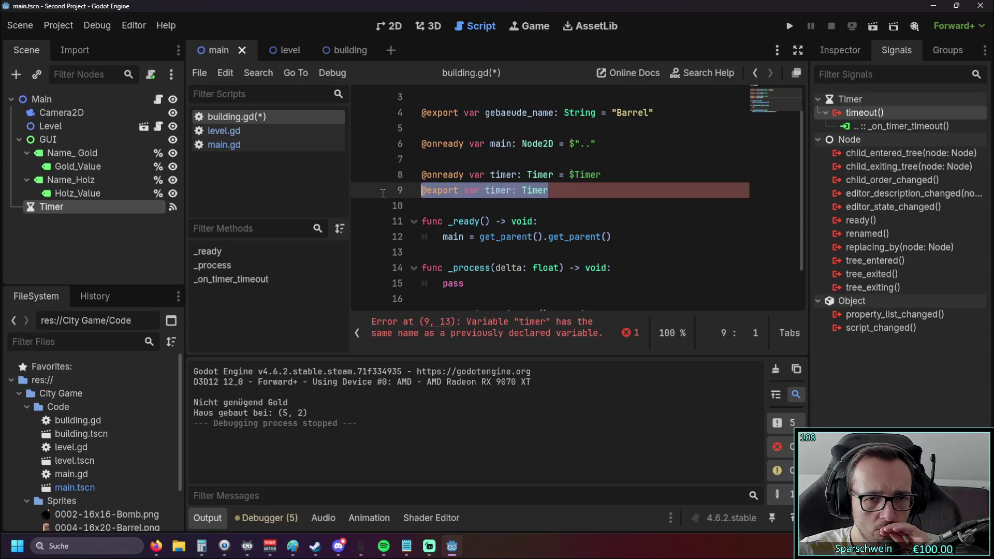
pyautogui.press('BackSpace')
pyautogui.press('BackSpace')
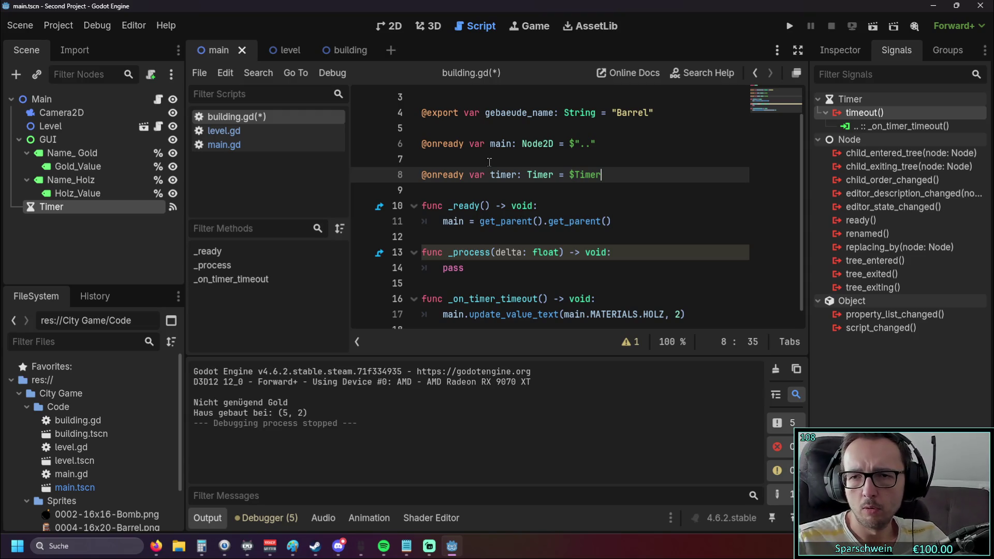
pyautogui.scroll(-1, 493, 166)
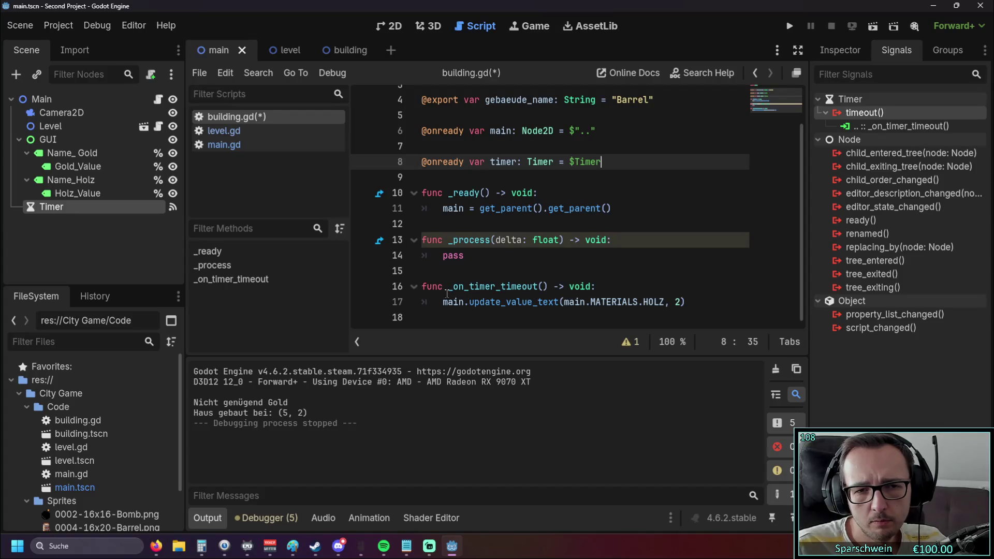
# - Rename the timeout function header to func main._on_timer_timeout()
pyautogui.click(447, 290)
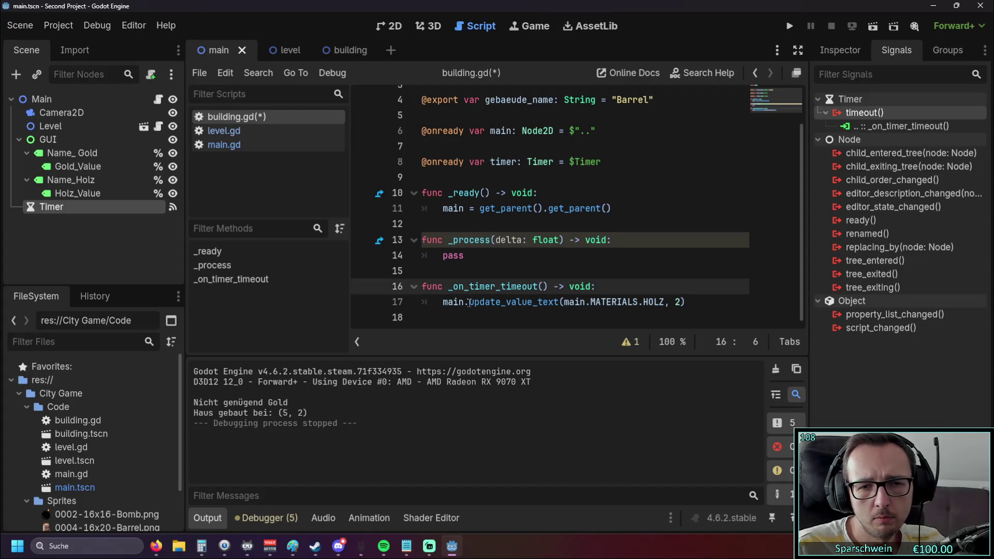
pyautogui.write('.main')
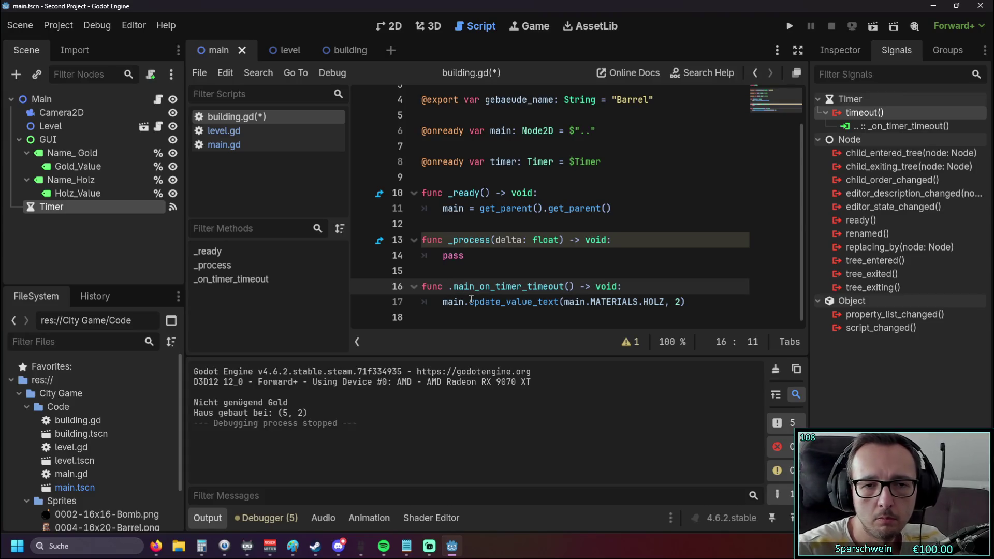
pyautogui.press('BackSpace')
pyautogui.press('BackSpace')
pyautogui.press('BackSpace')
pyautogui.write('main')
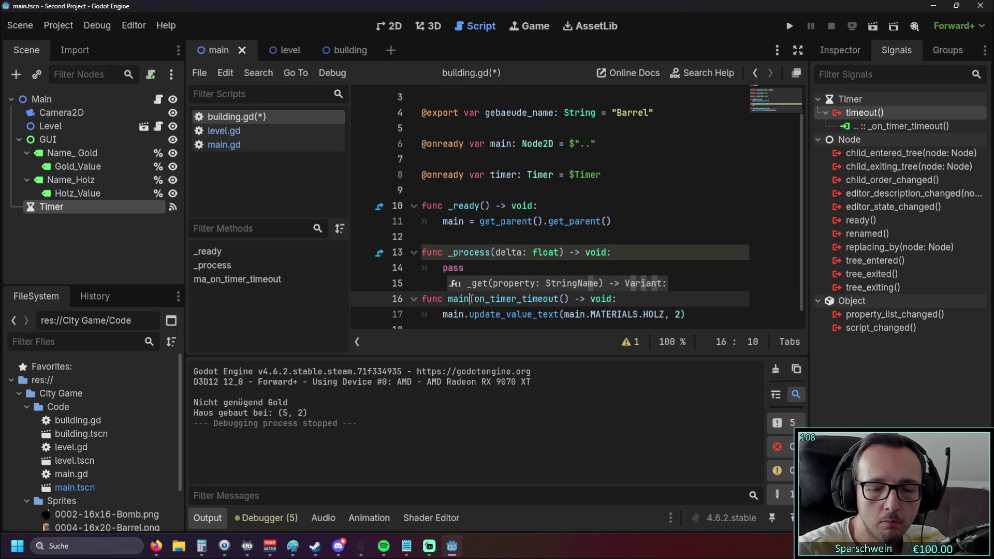
pyautogui.write('.')
pyautogui.press('Escape')
pyautogui.click(531, 268)
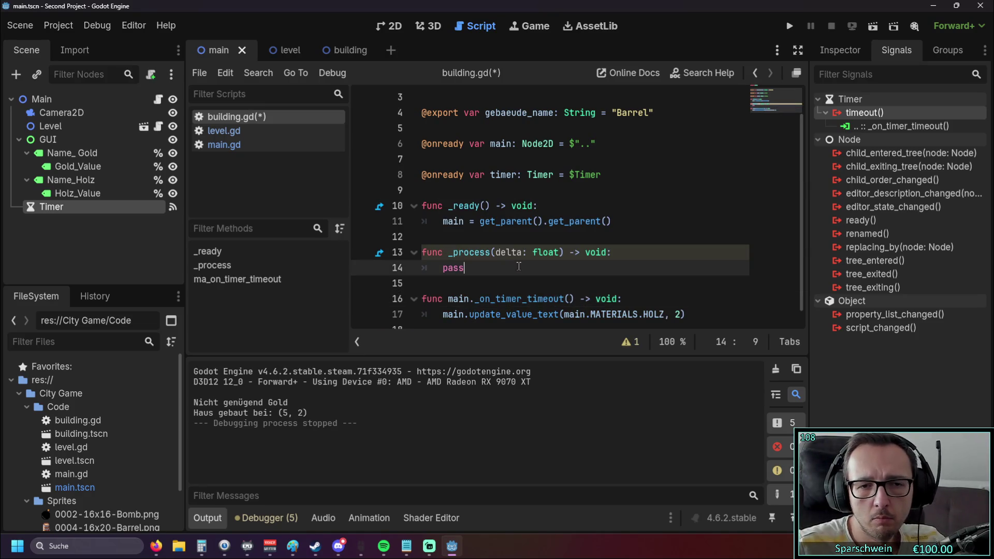
pyautogui.scroll(-1, 532, 268)
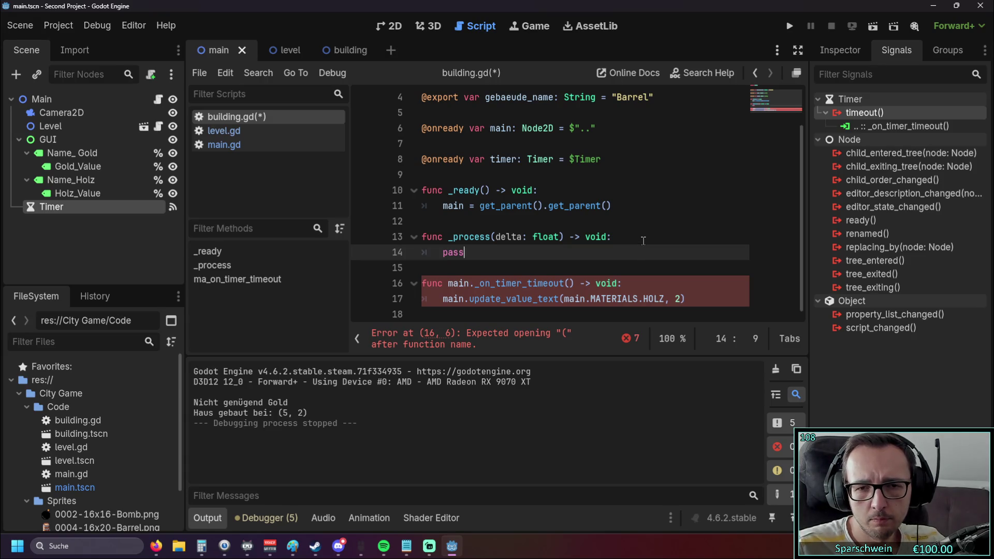
pyautogui.click(532, 173)
pyautogui.moveTo(532, 173); pyautogui.dragTo(355, 162)
pyautogui.press('BackSpace')
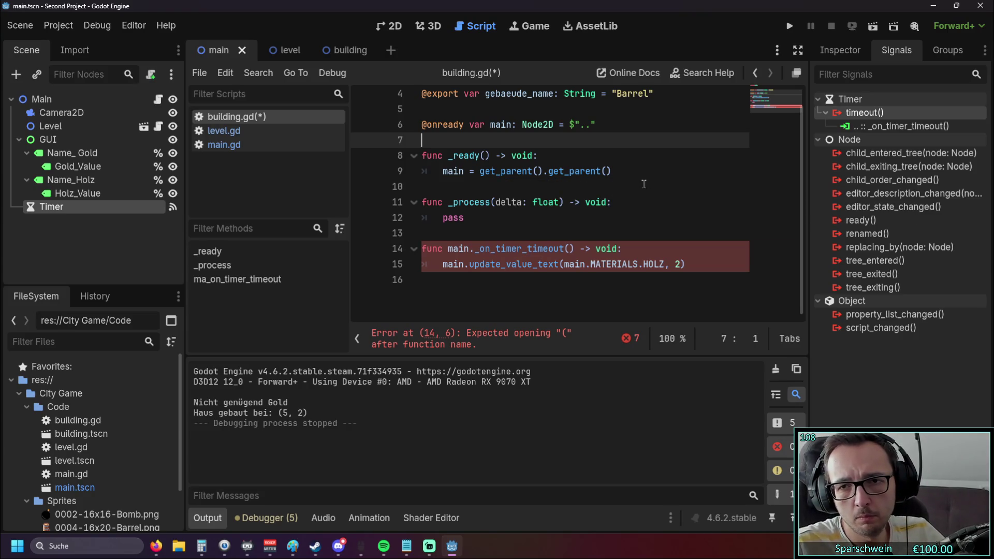
# - Jump to the connected timeout function in main.gd and view the Timer's properties
pyautogui.doubleClick(883, 126)
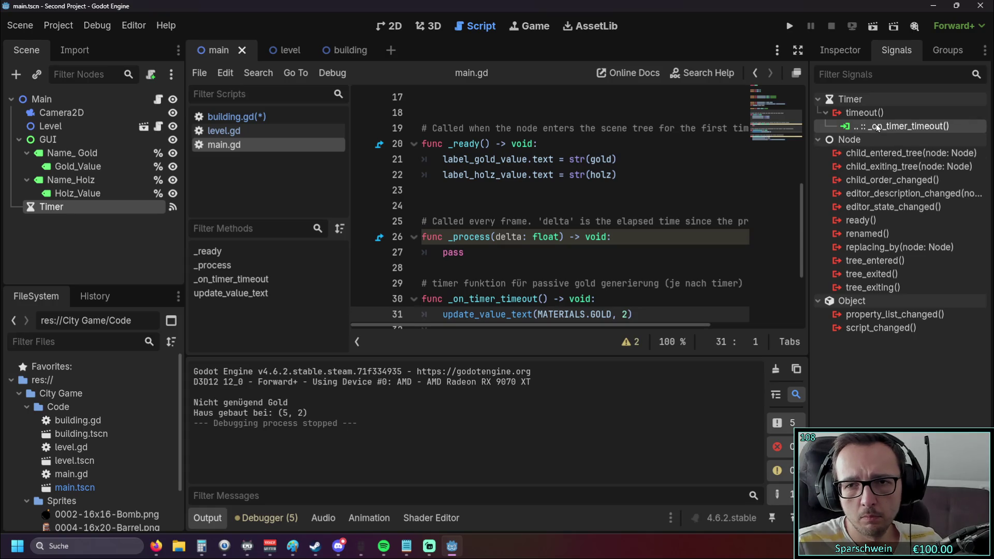
pyautogui.click(840, 50)
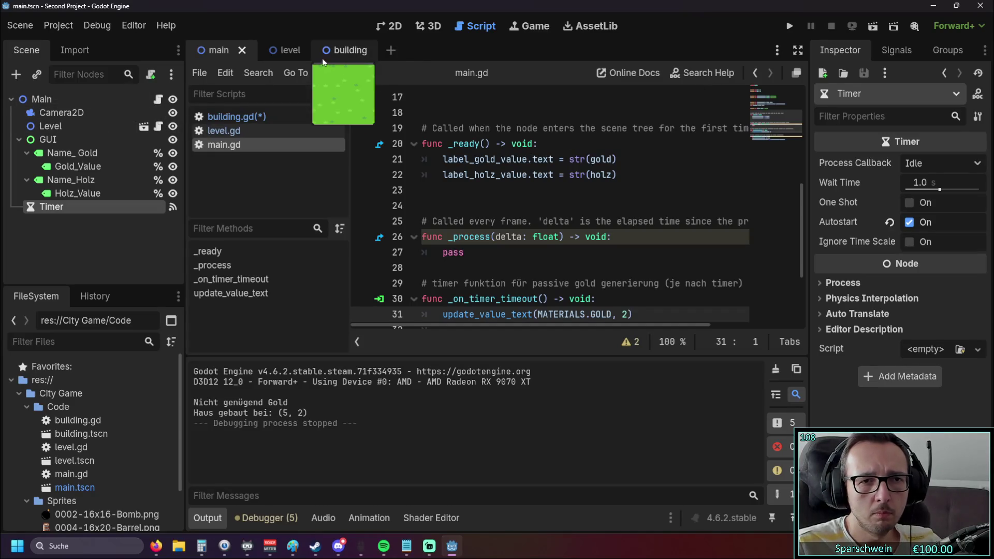
pyautogui.click(312, 49)
# - Delete the Timer node from the Building scene and reopen building.gd
pyautogui.click(343, 50)
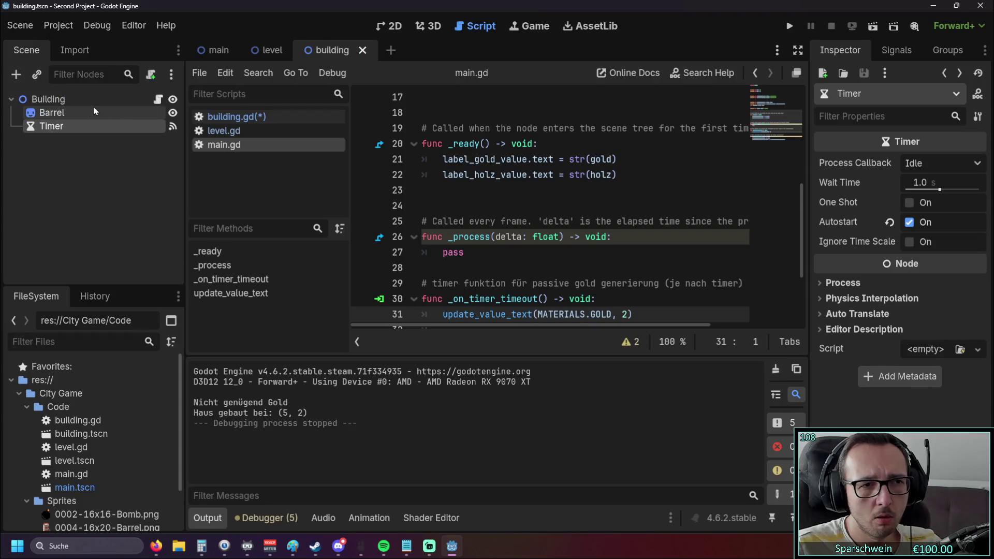
pyautogui.click(62, 125)
pyautogui.press('Delete')
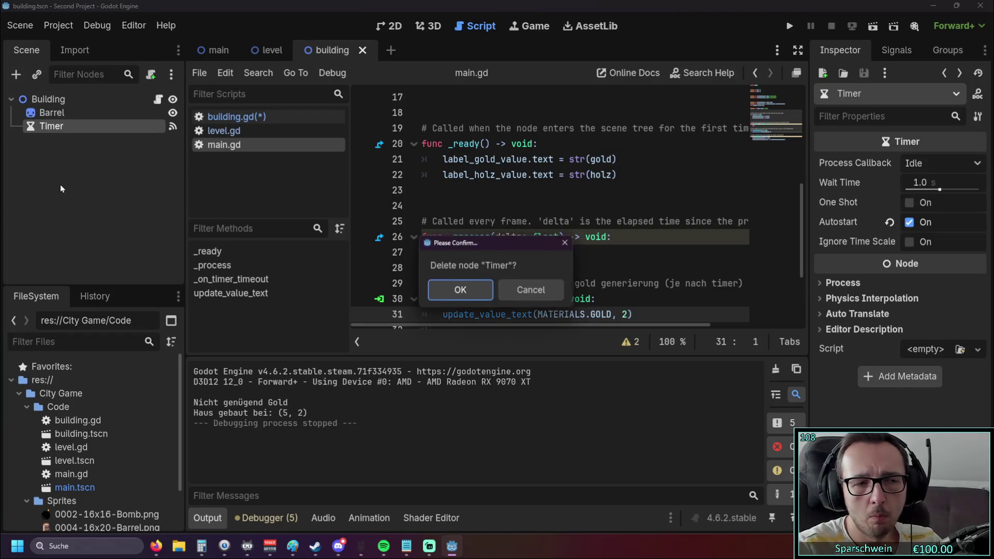
pyautogui.click(453, 286)
pyautogui.scroll(-3, 557, 240)
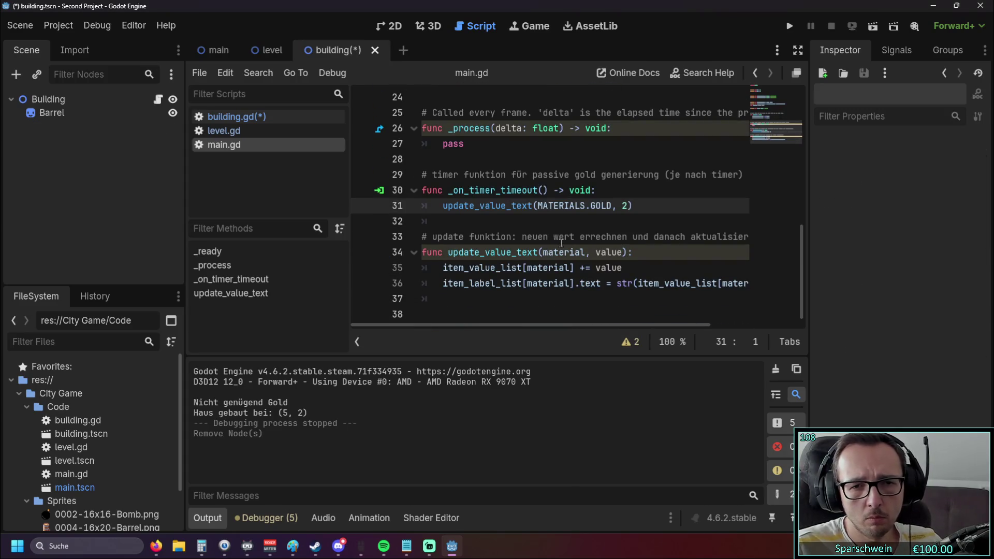
pyautogui.click(247, 118)
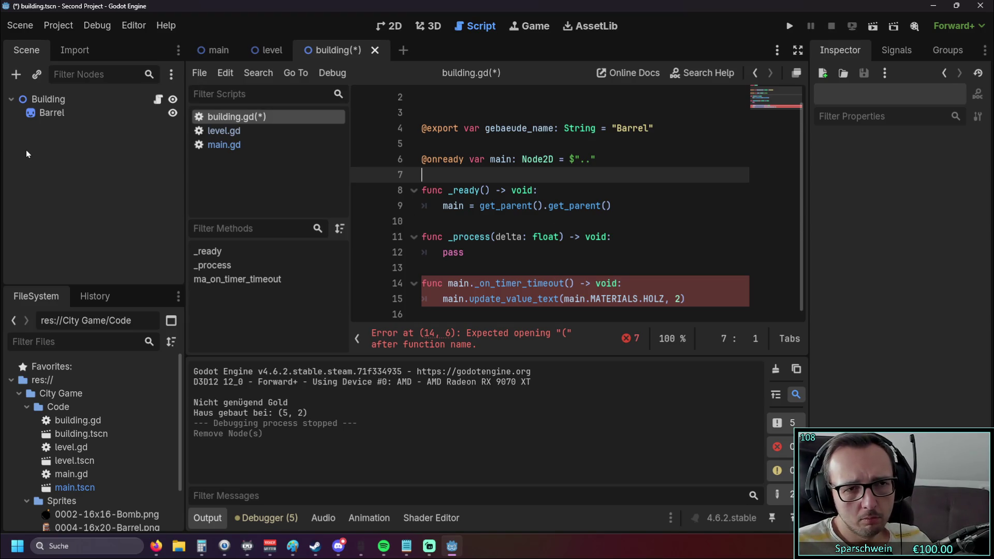
# - Drop the main scene's Timer into building.gd, then delete that inserted variable line
pyautogui.click(215, 49)
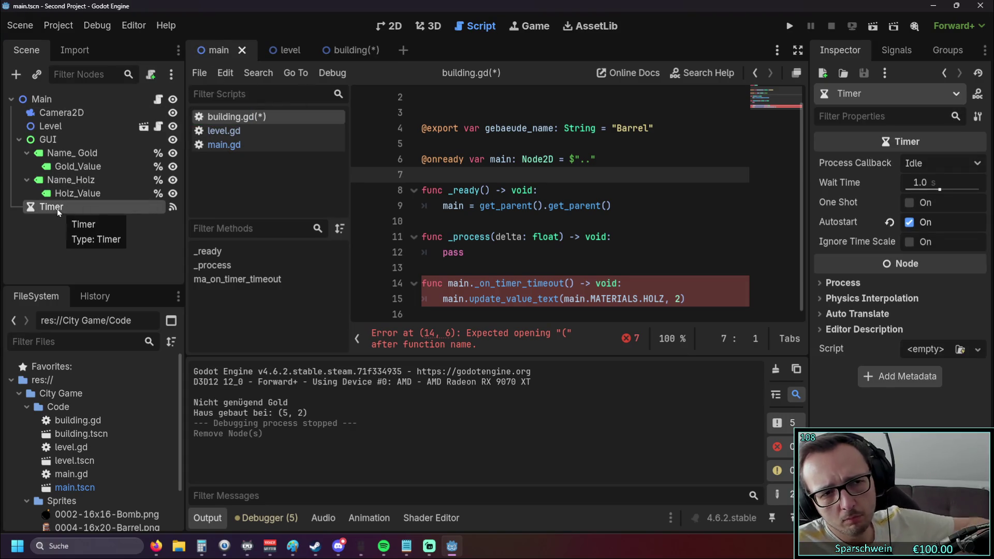
pyautogui.moveTo(50, 209)
pyautogui.mouseDown()
pyautogui.moveTo(545, 290)
pyautogui.moveTo(570, 282)
pyautogui.moveTo(580, 299)
pyautogui.mouseUp()
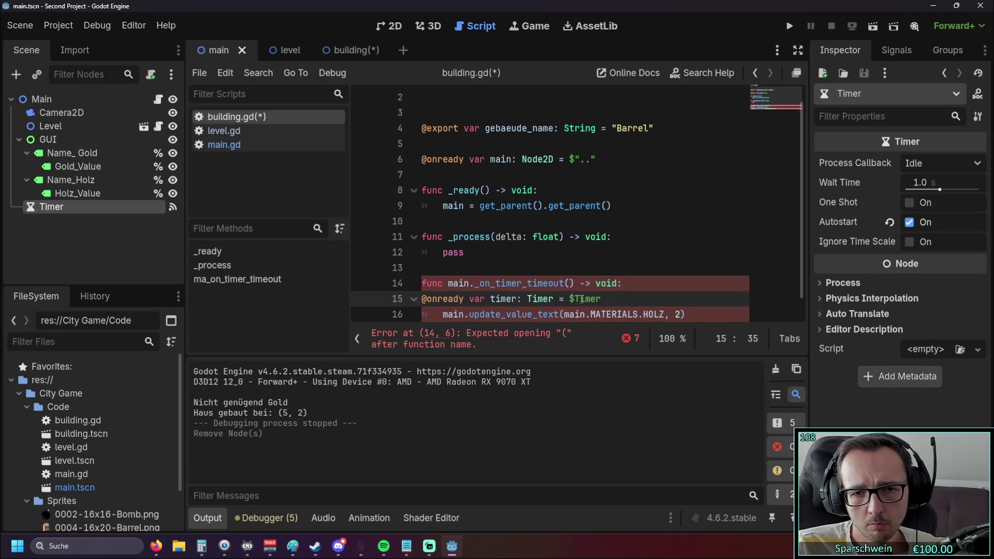
pyautogui.scroll(-1, 604, 253)
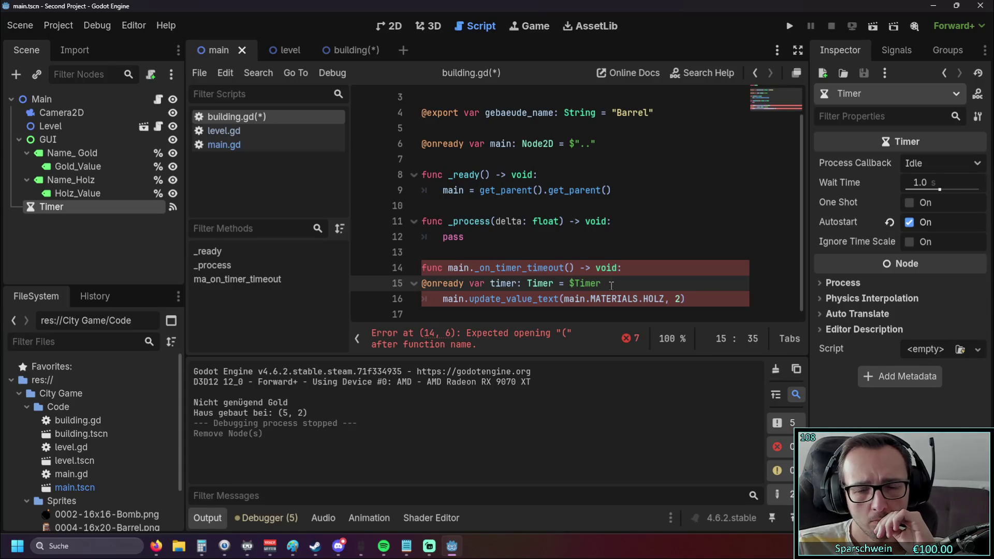
pyautogui.moveTo(611, 286); pyautogui.dragTo(399, 283)
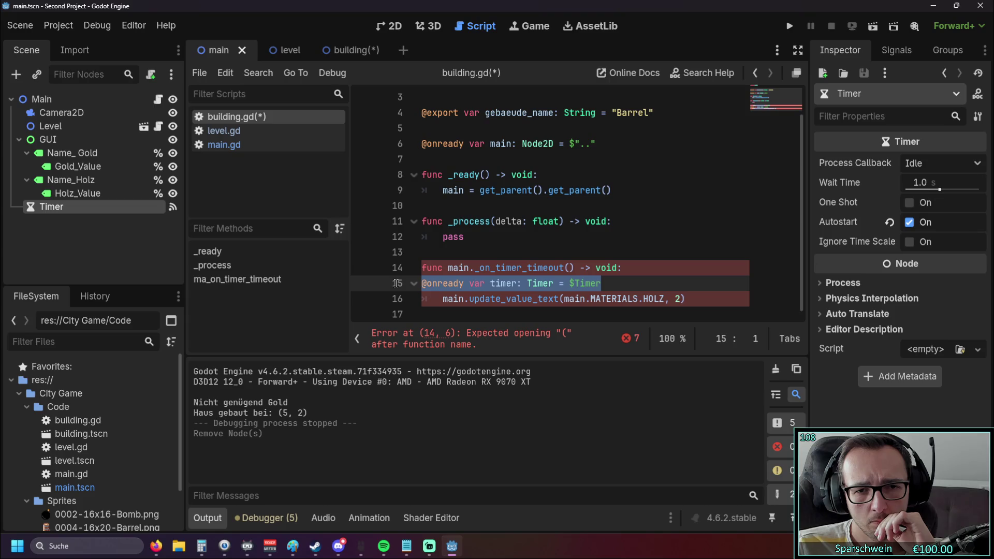
pyautogui.moveTo(575, 281)
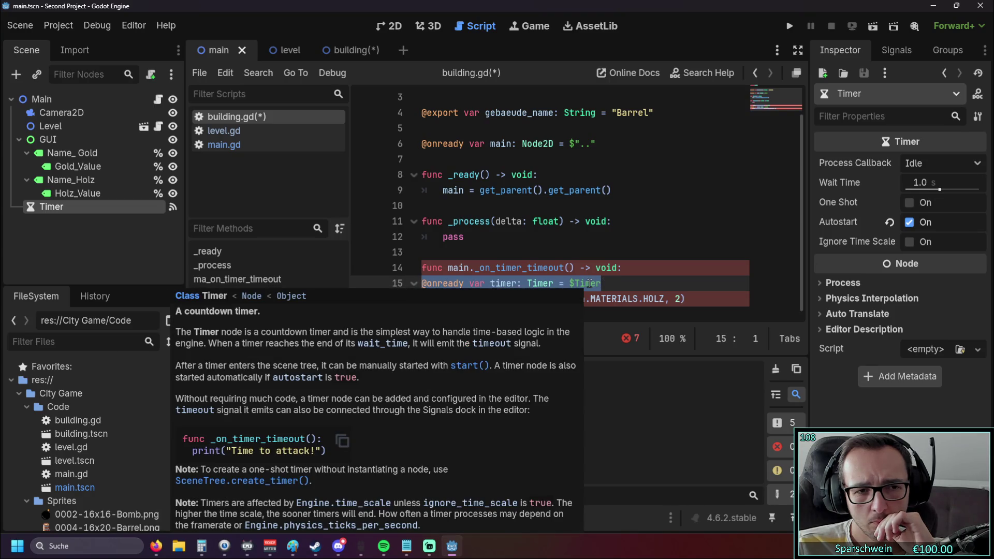
pyautogui.press('BackSpace')
pyautogui.press('BackSpace')
pyautogui.scroll(1, 667, 287)
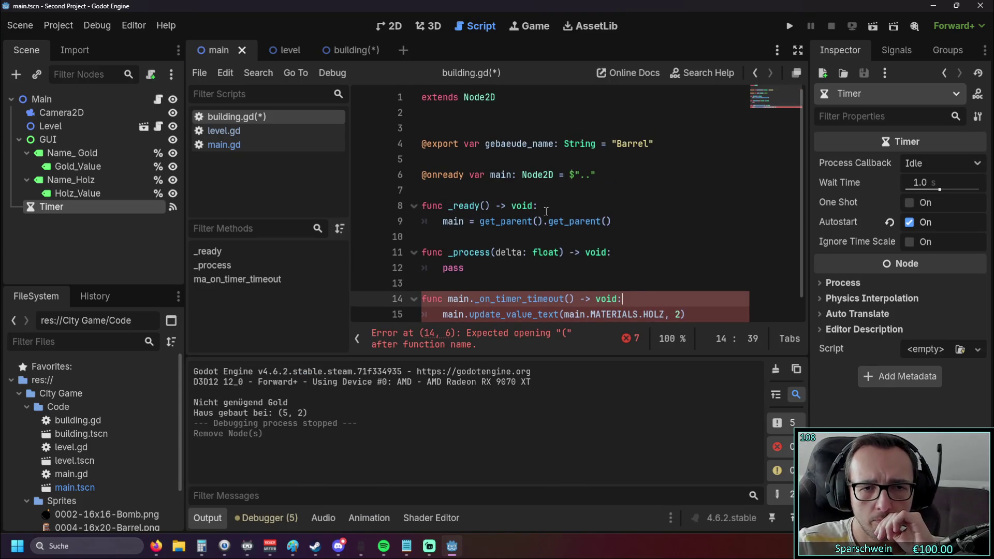
# - Add an onready Timer reference and strip the 'main.' prefix from _on_timer_timeout
pyautogui.moveTo(60, 207)
pyautogui.mouseDown()
pyautogui.moveTo(649, 217)
pyautogui.moveTo(565, 194)
pyautogui.mouseUp()
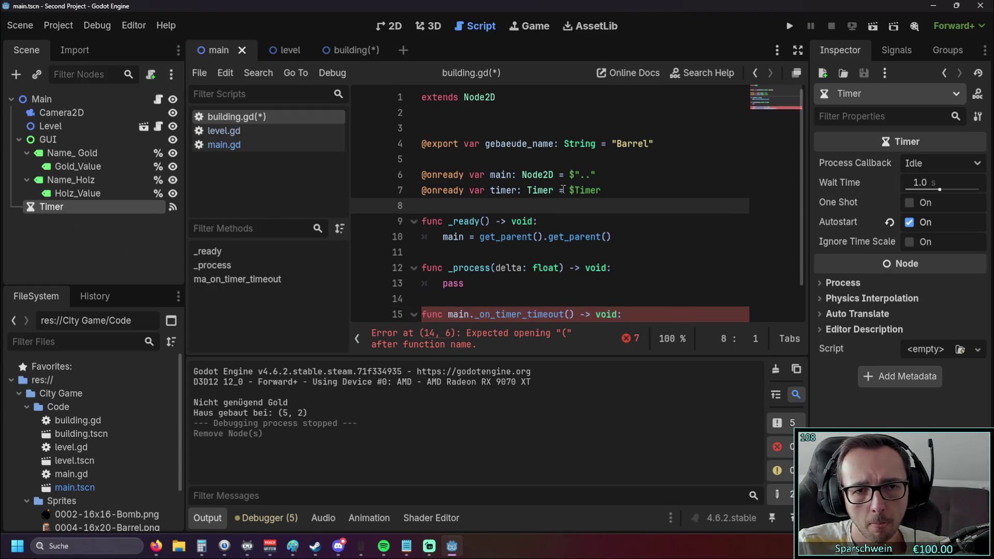
pyautogui.scroll(-1, 575, 221)
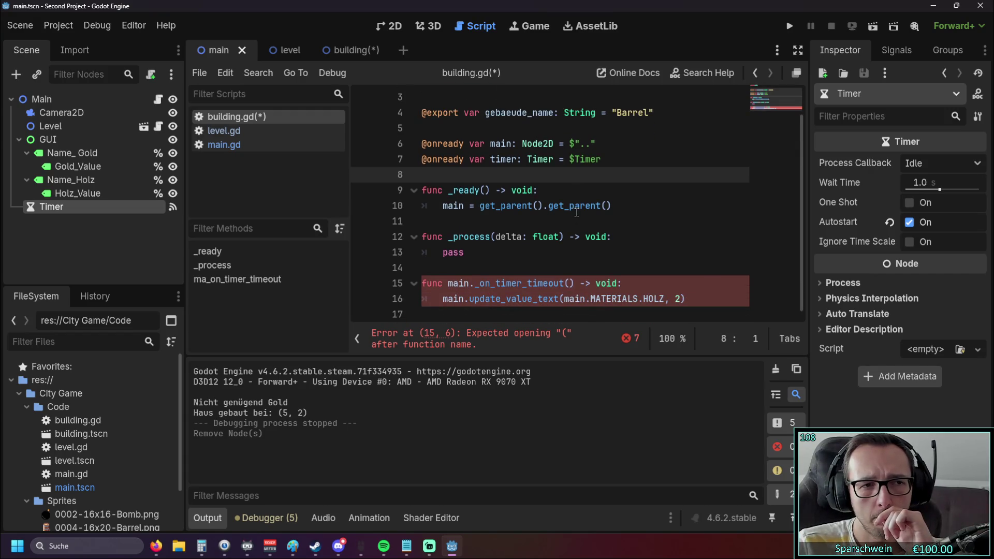
pyautogui.click(614, 250)
pyautogui.click(470, 285)
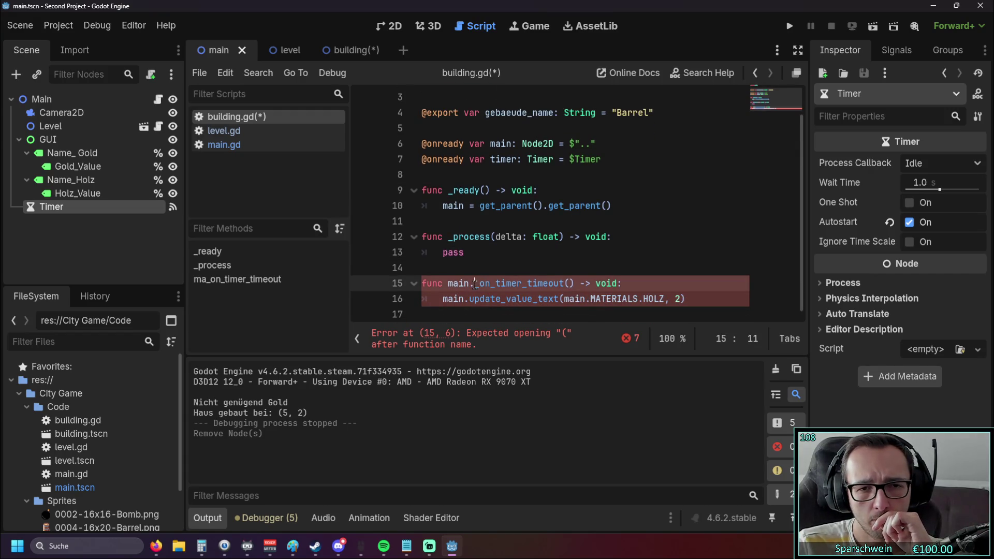
pyautogui.press('BackSpace')
pyautogui.press('BackSpace')
pyautogui.press('BackSpace')
pyautogui.press('BackSpace')
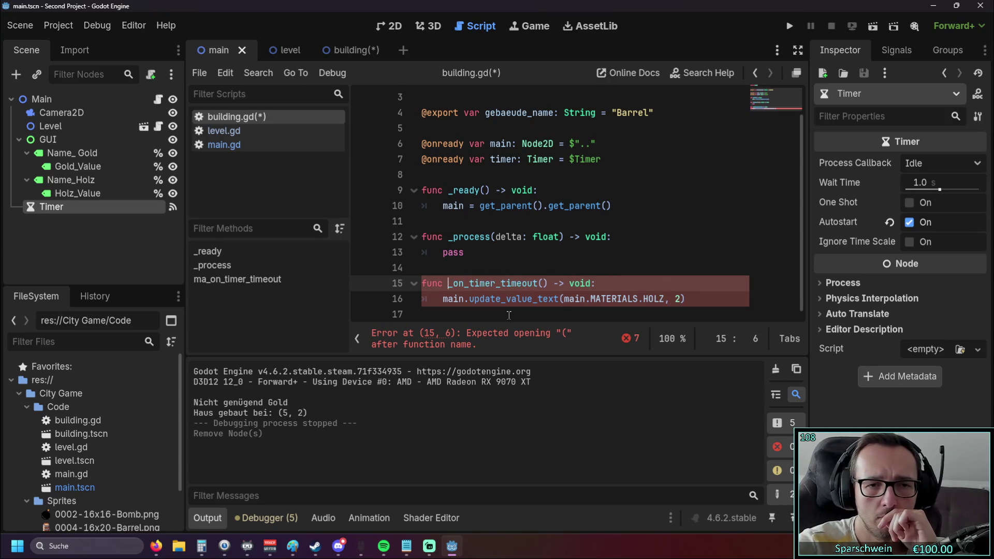
pyautogui.click(492, 240)
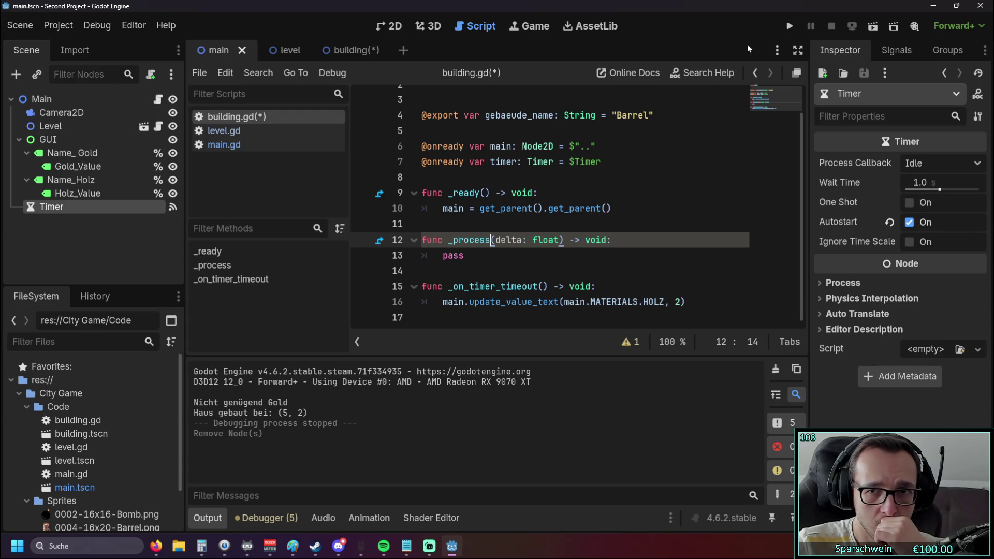
# - Switch to the building scene and back to main, then run the game
pyautogui.click(349, 49)
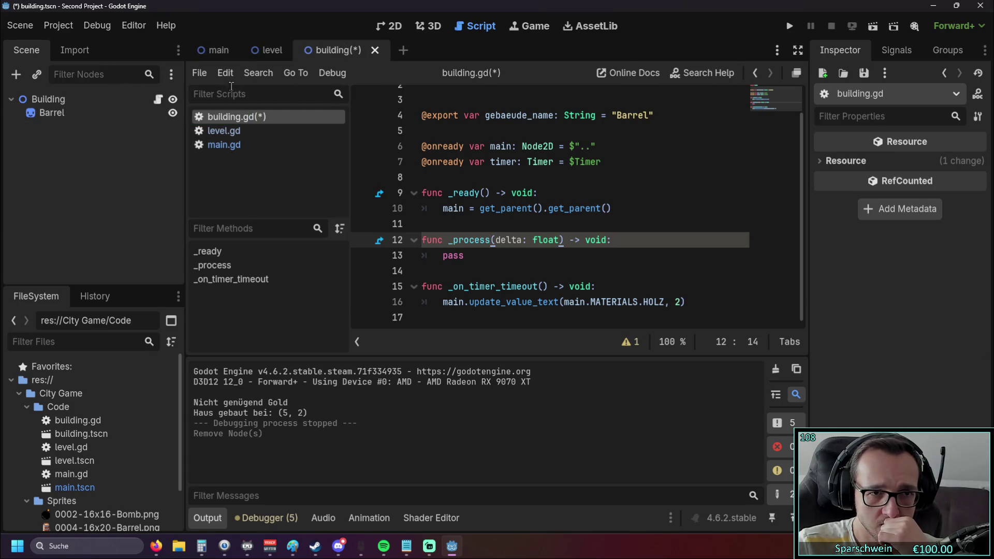
pyautogui.click(216, 54)
pyautogui.click(783, 25)
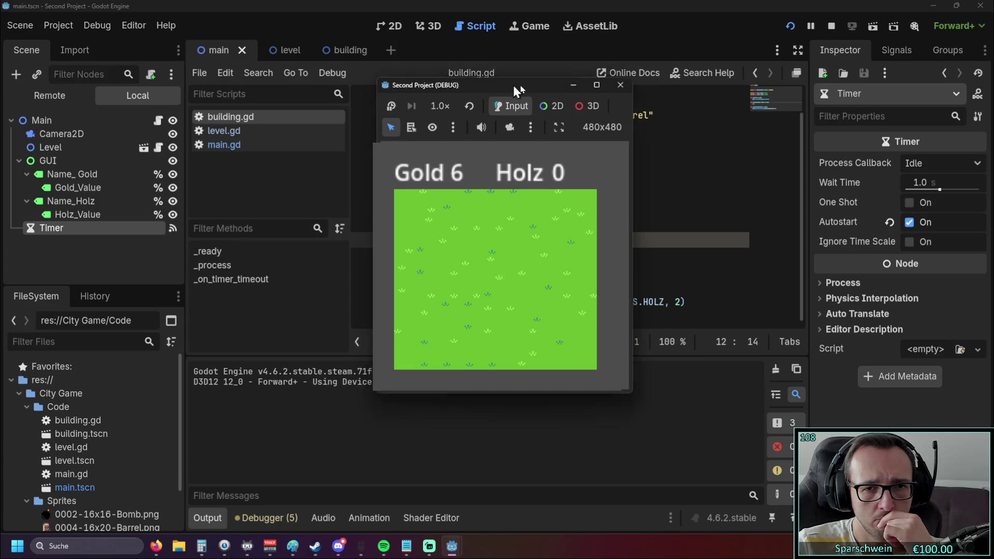
# - Build a barrel on a grass tile in the running game, then close it
pyautogui.moveTo(511, 85); pyautogui.dragTo(830, 80)
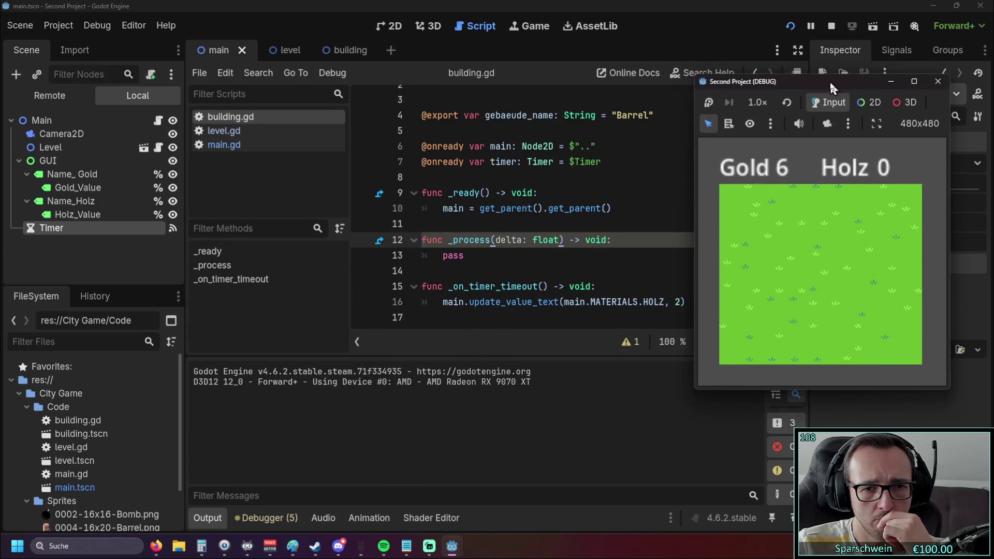
pyautogui.click(812, 272)
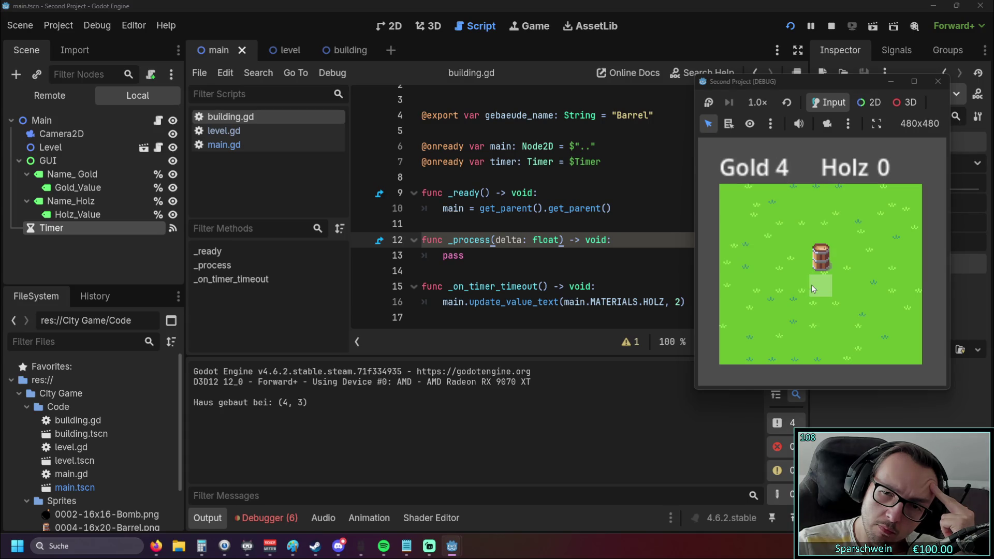
pyautogui.click(938, 80)
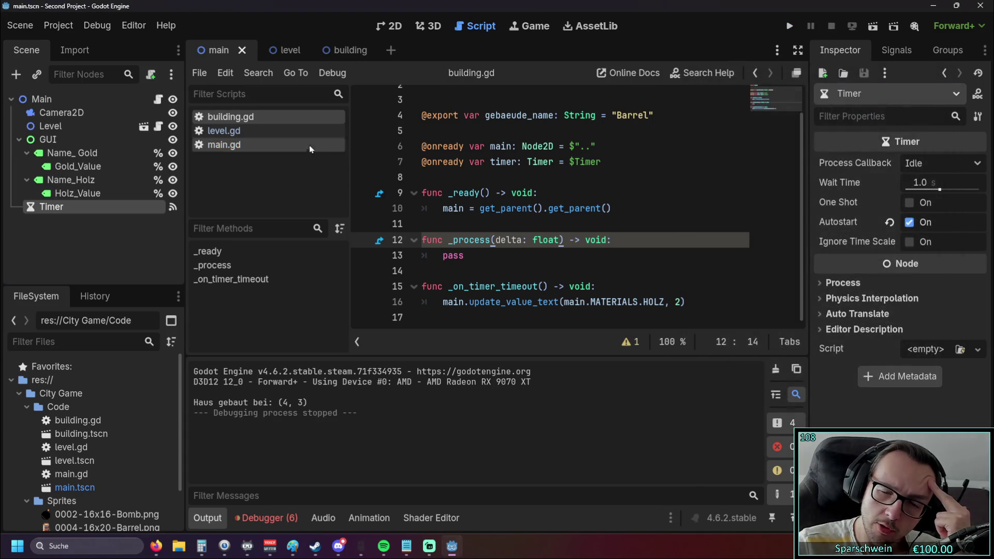
pyautogui.click(617, 257)
pyautogui.moveTo(607, 162); pyautogui.dragTo(378, 164)
pyautogui.press('BackSpace')
pyautogui.press('BackSpace')
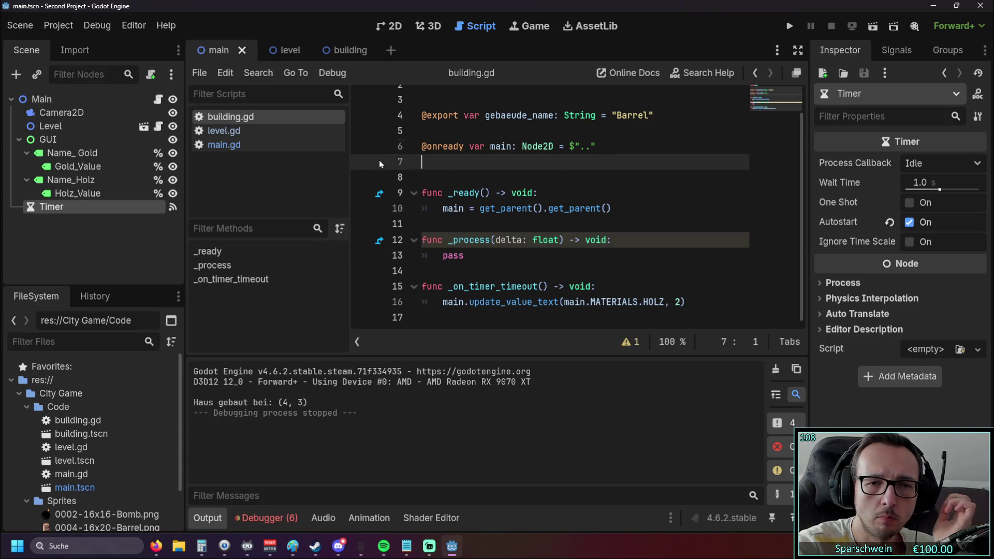
pyautogui.click(449, 271)
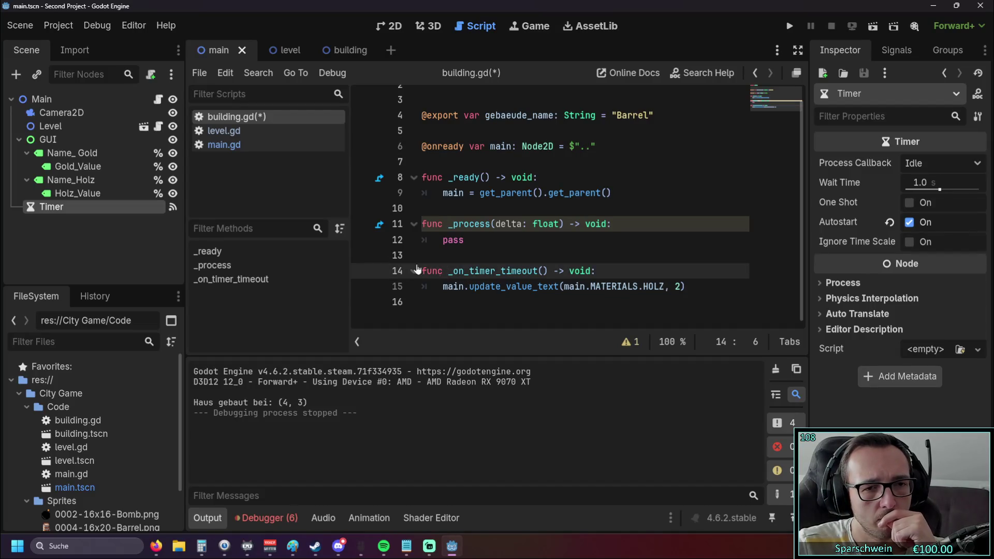
# - Browse the Timer node's context menu, the Editor menu and level.gd, returning to building.gd
pyautogui.rightClick(52, 207)
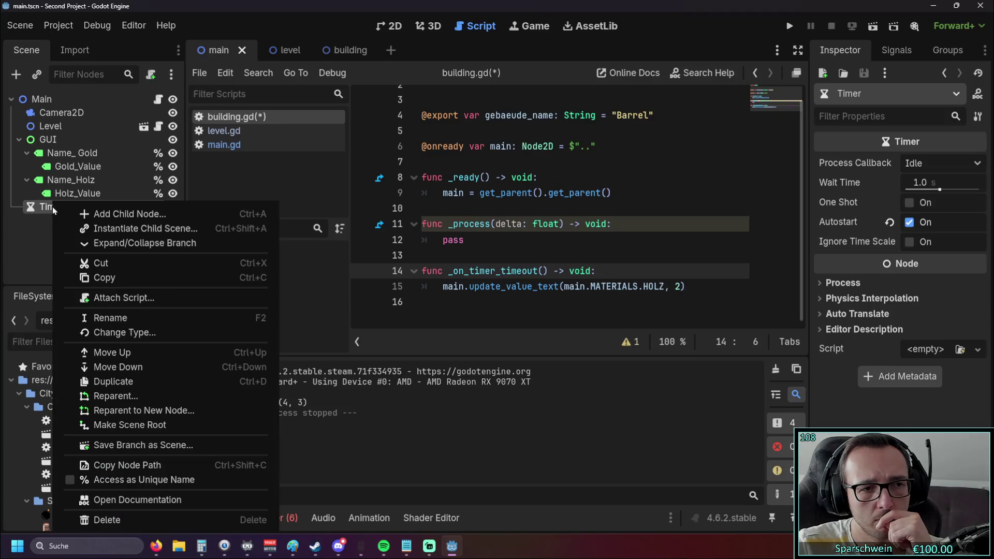
pyautogui.press('Escape')
pyautogui.click(142, 30)
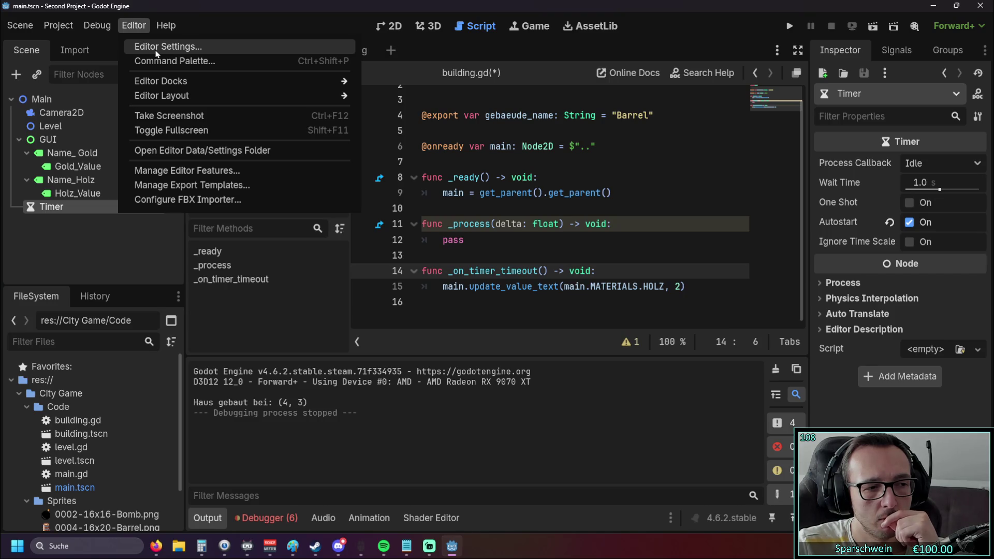
pyautogui.click(489, 57)
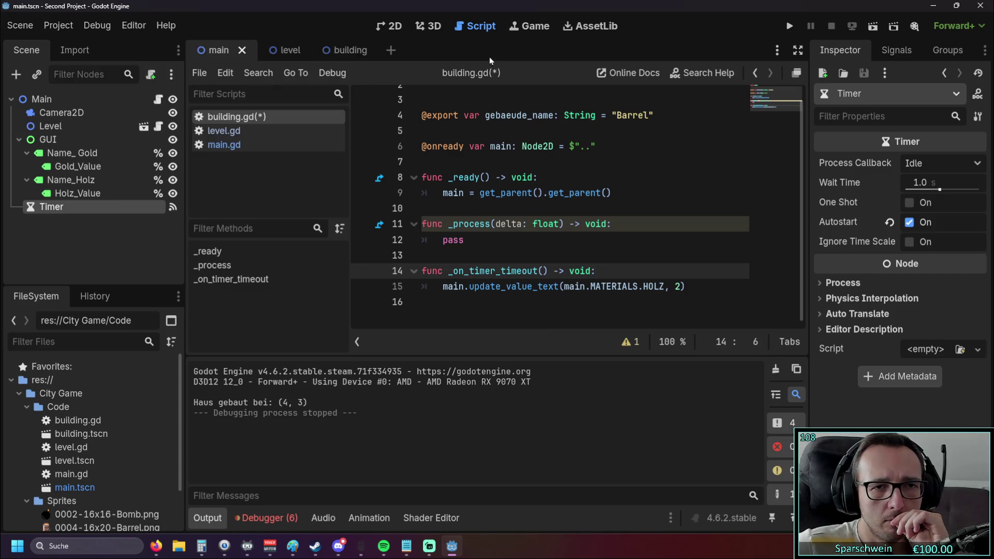
pyautogui.click(240, 130)
pyautogui.click(241, 122)
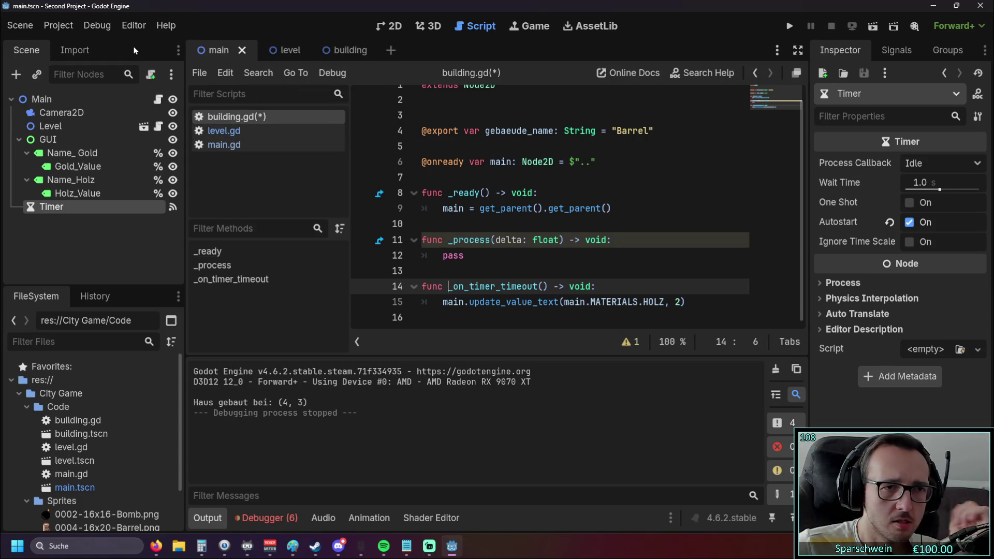
pyautogui.click(166, 25)
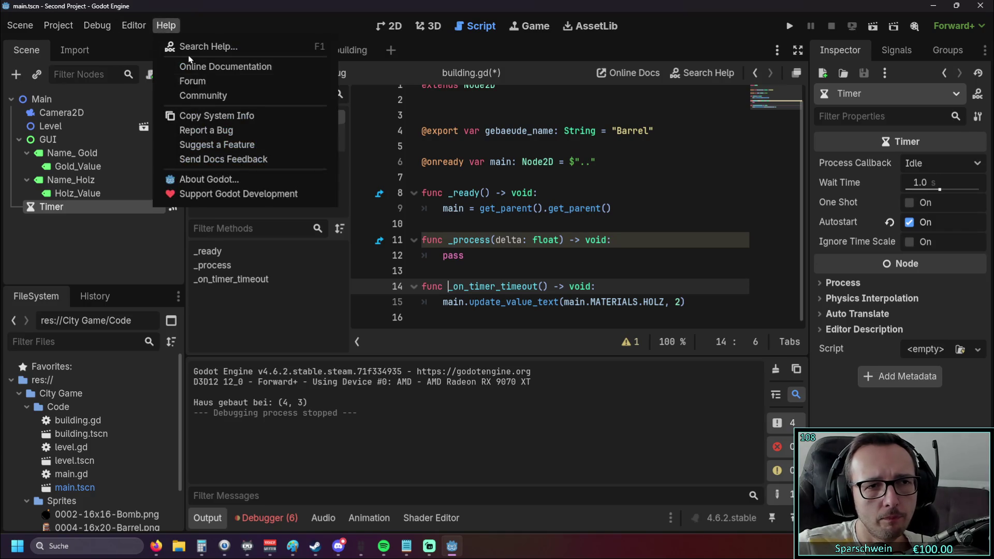
# - Search help for 'timer', open the Timer class reference and read its wait_time property
pyautogui.click(241, 48)
pyautogui.write('timer')
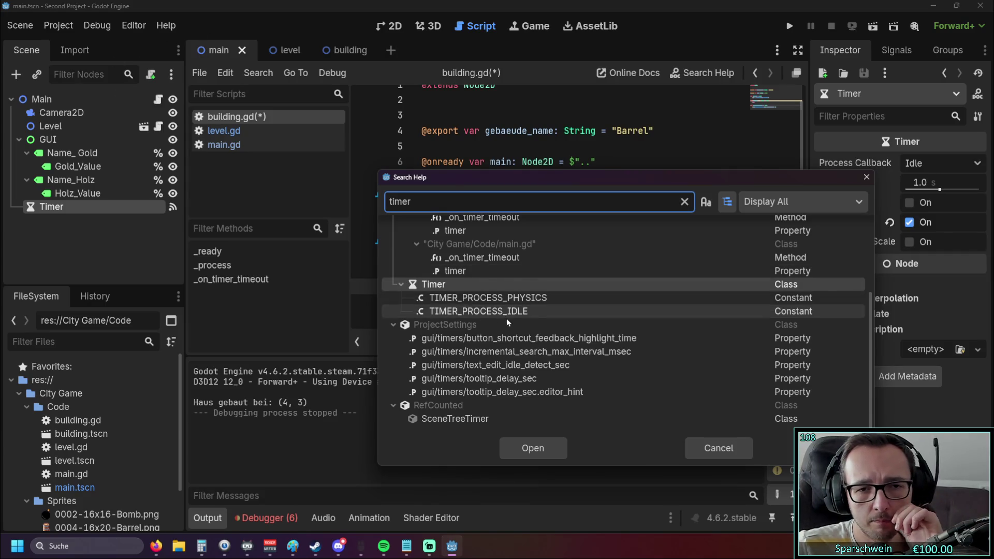
pyautogui.scroll(1, 506, 320)
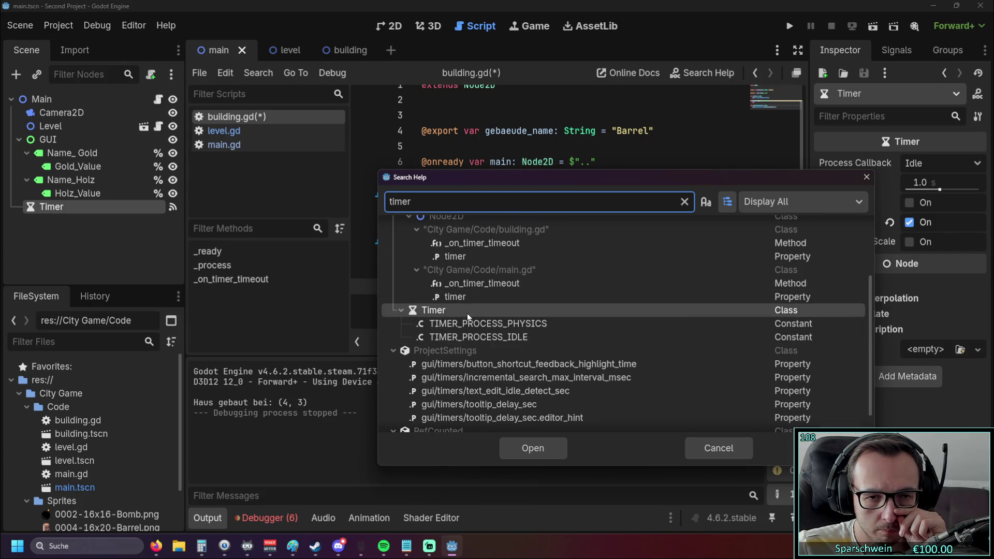
pyautogui.doubleClick(468, 312)
pyautogui.scroll(-5, 535, 247)
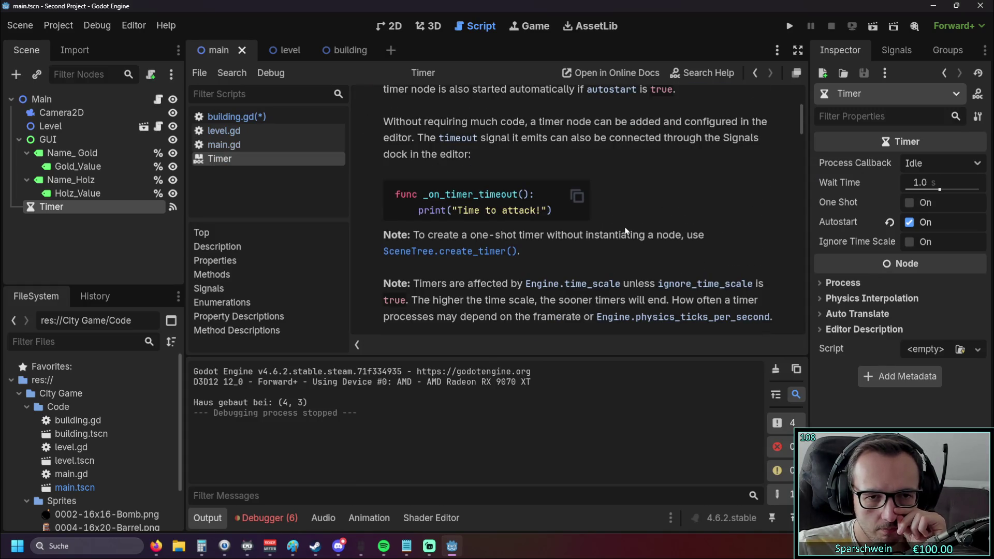
pyautogui.scroll(-3, 561, 236)
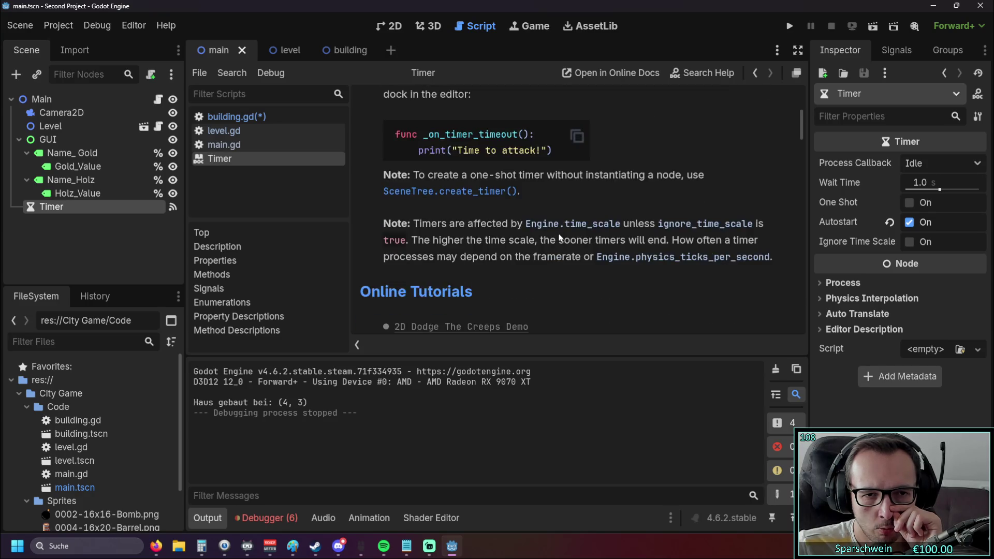
pyautogui.scroll(-2, 559, 237)
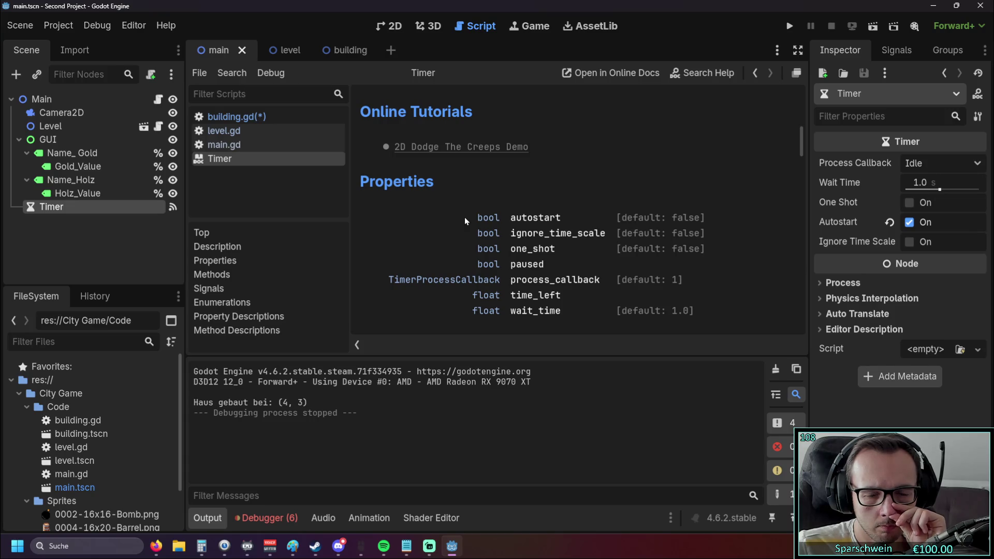
pyautogui.scroll(-1, 465, 218)
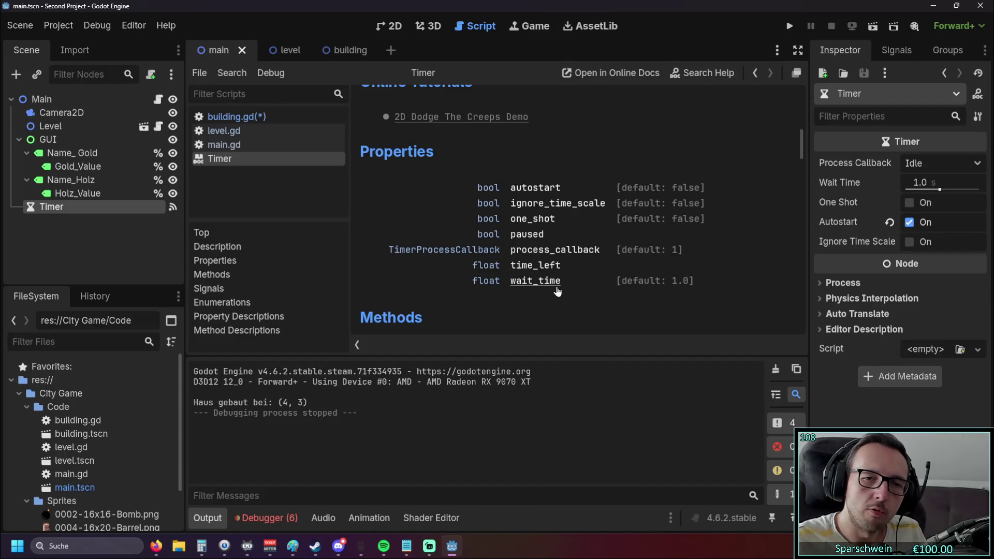
pyautogui.click(555, 286)
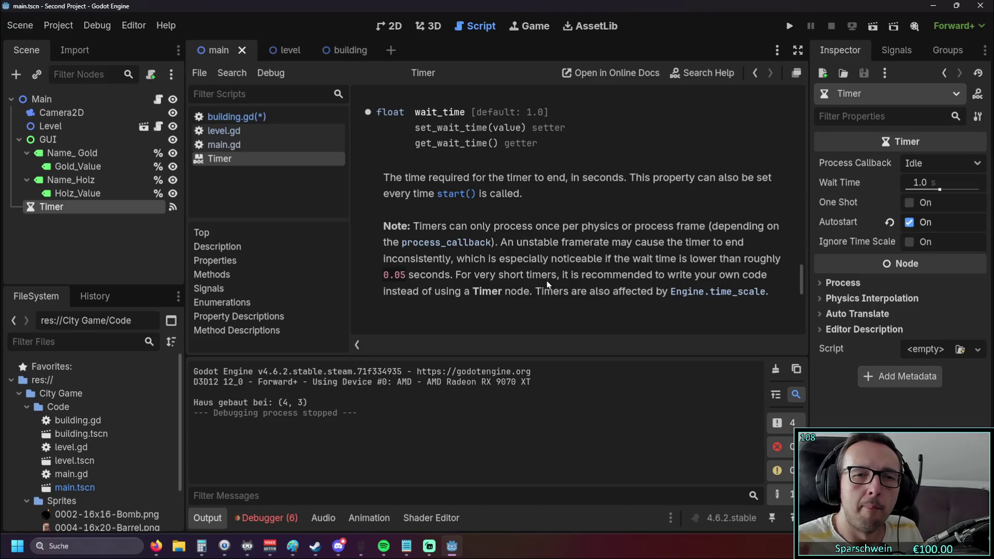
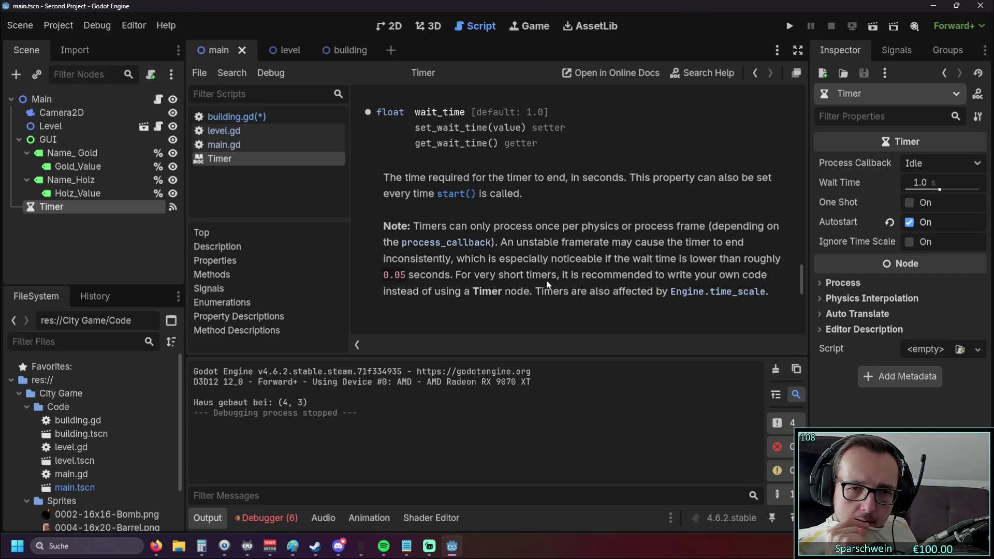
# - Read through the Timer class reference, briefly checking level.gd and main.gd
pyautogui.scroll(-4, 544, 280)
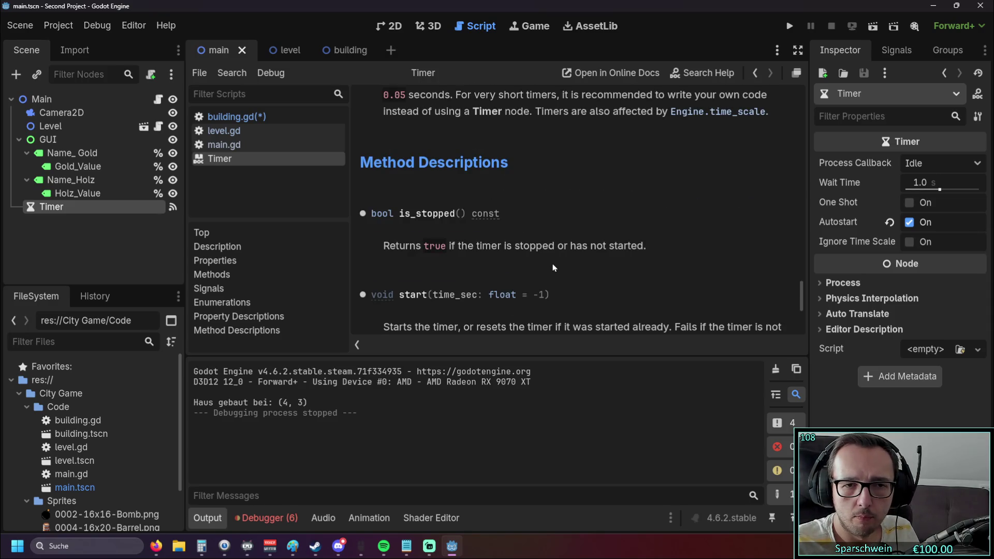
pyautogui.scroll(-2, 544, 267)
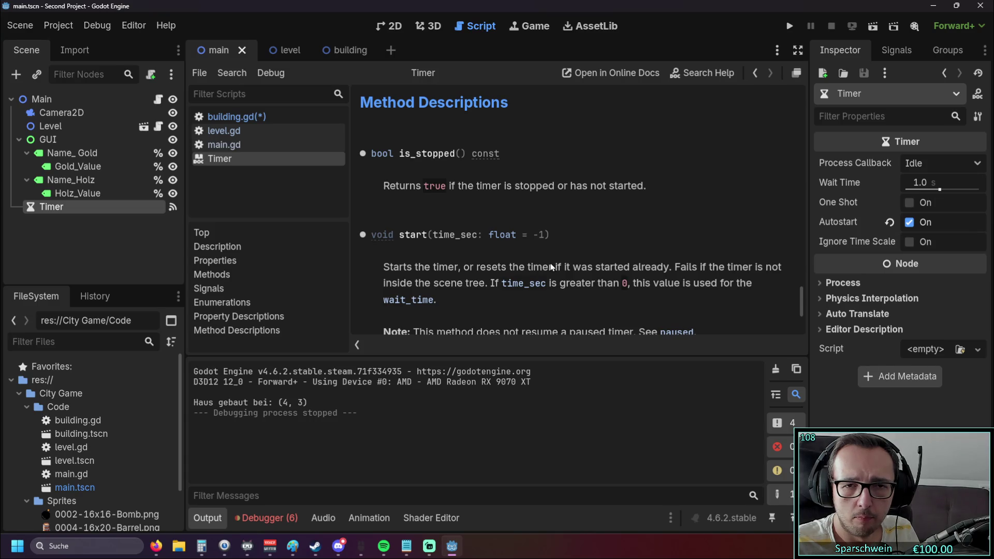
pyautogui.scroll(-6, 549, 258)
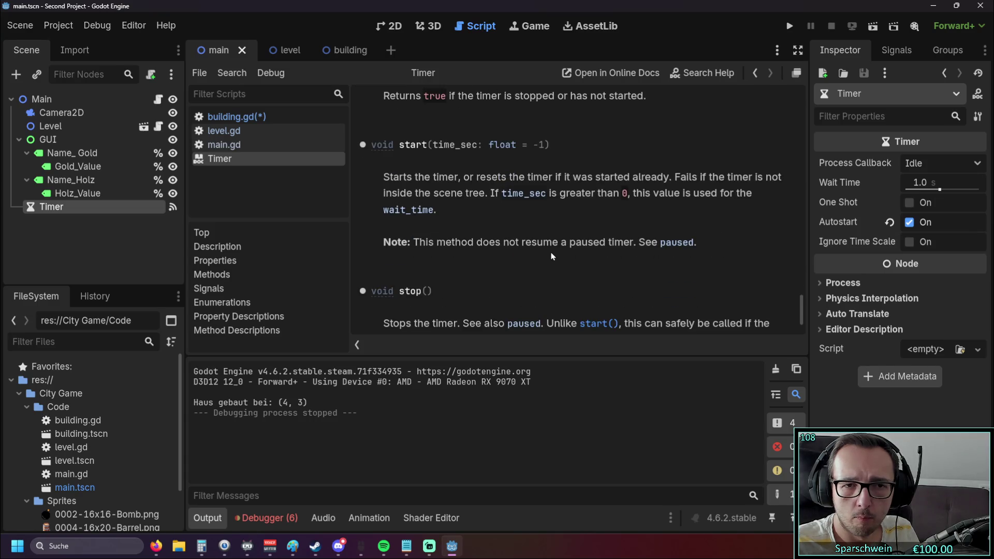
pyautogui.scroll(-1, 550, 257)
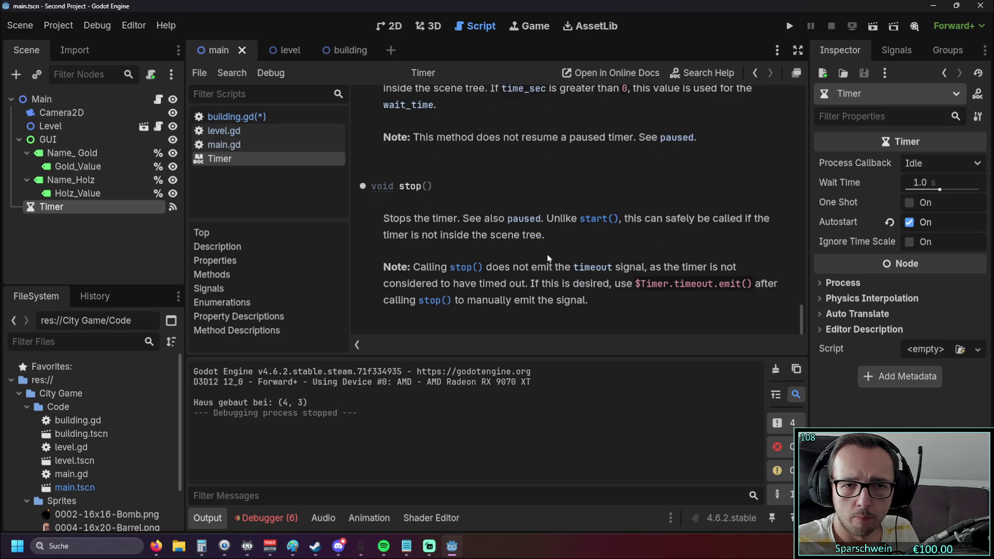
pyautogui.scroll(4, 552, 263)
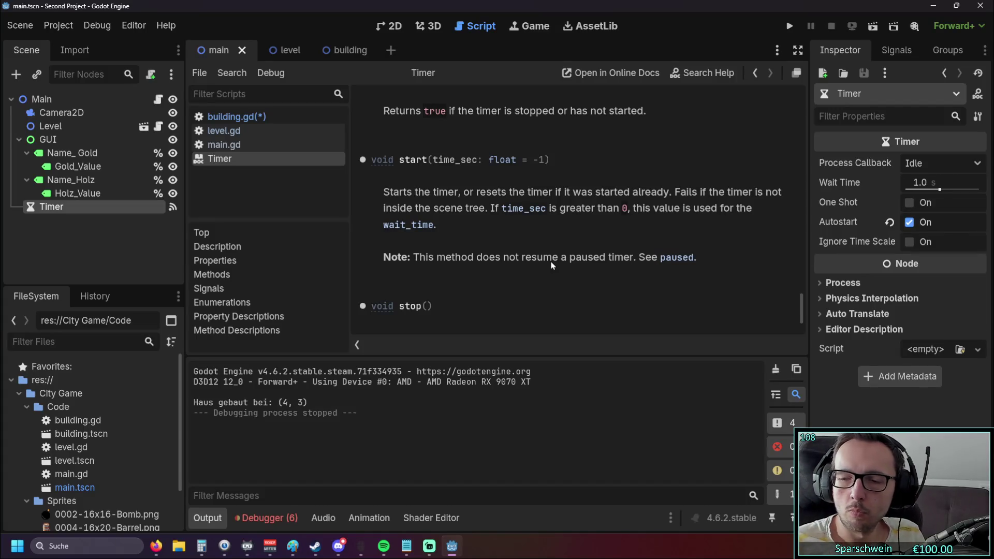
pyautogui.scroll(10, 552, 266)
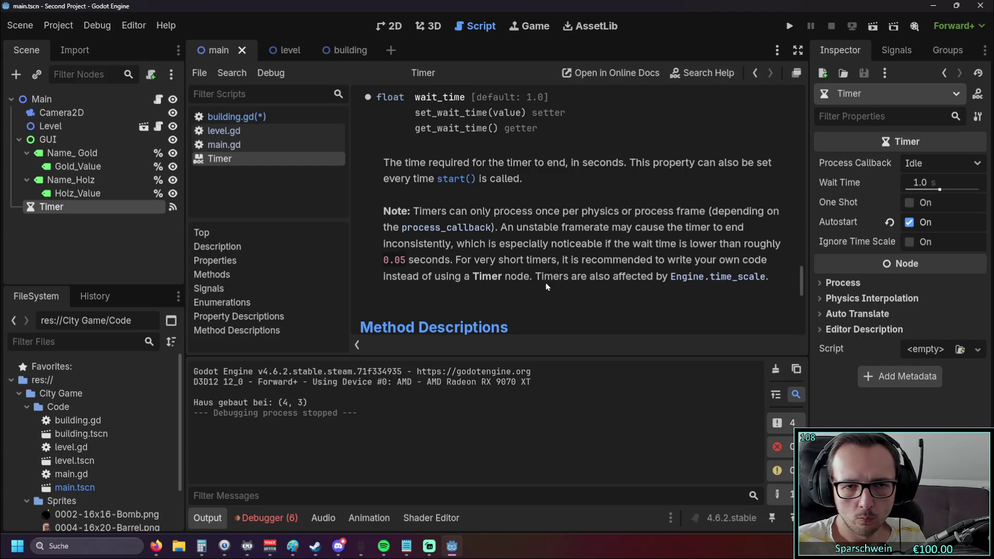
pyautogui.scroll(3, 547, 285)
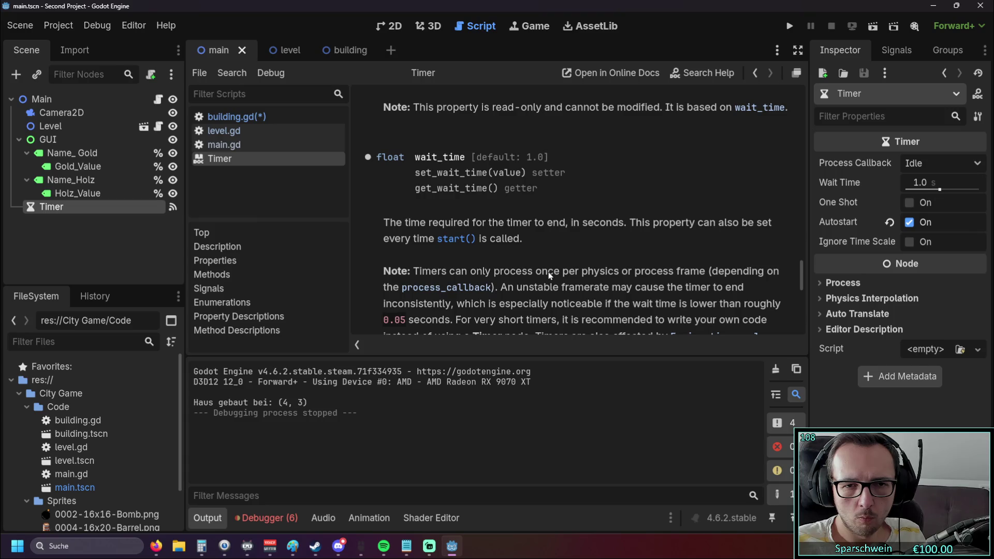
pyautogui.scroll(9, 550, 276)
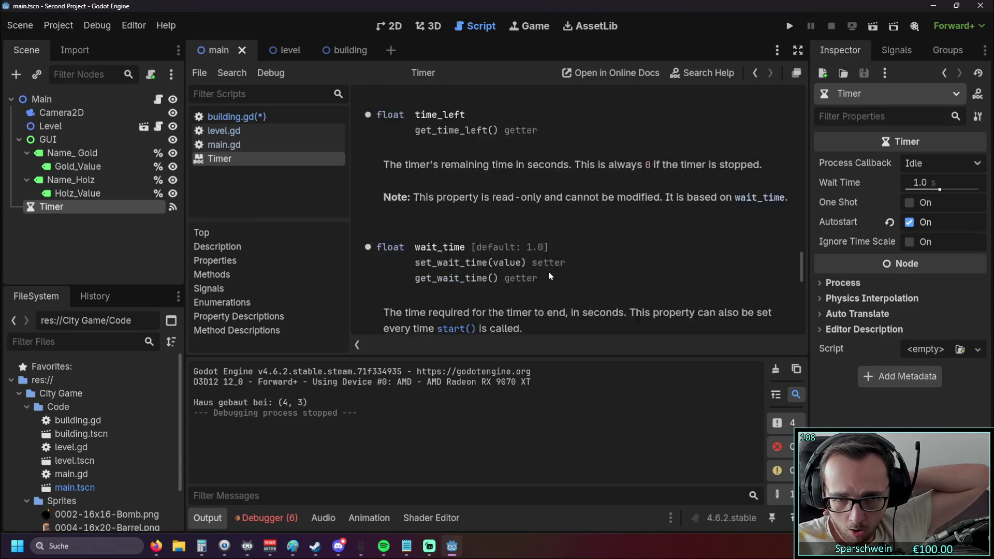
pyautogui.scroll(12, 551, 276)
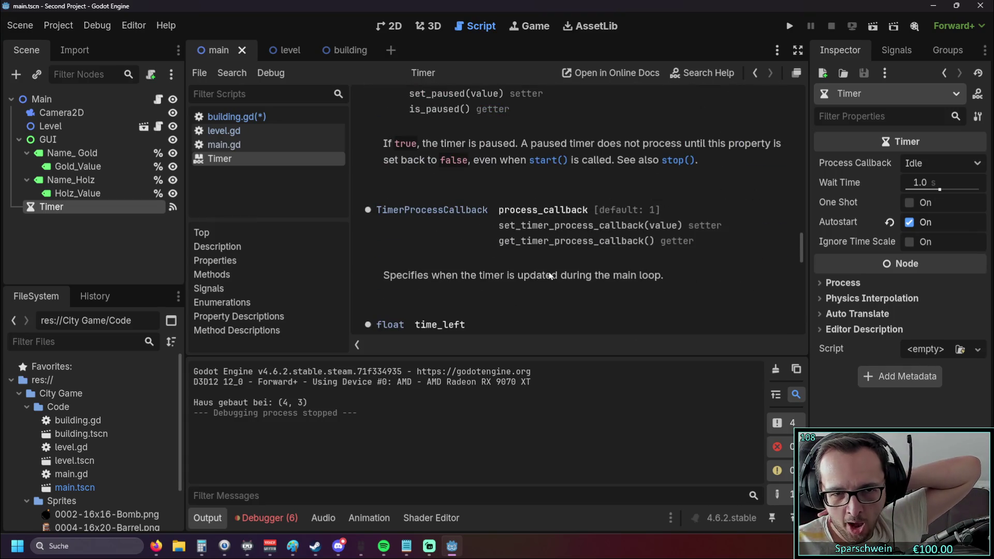
pyautogui.scroll(6, 550, 276)
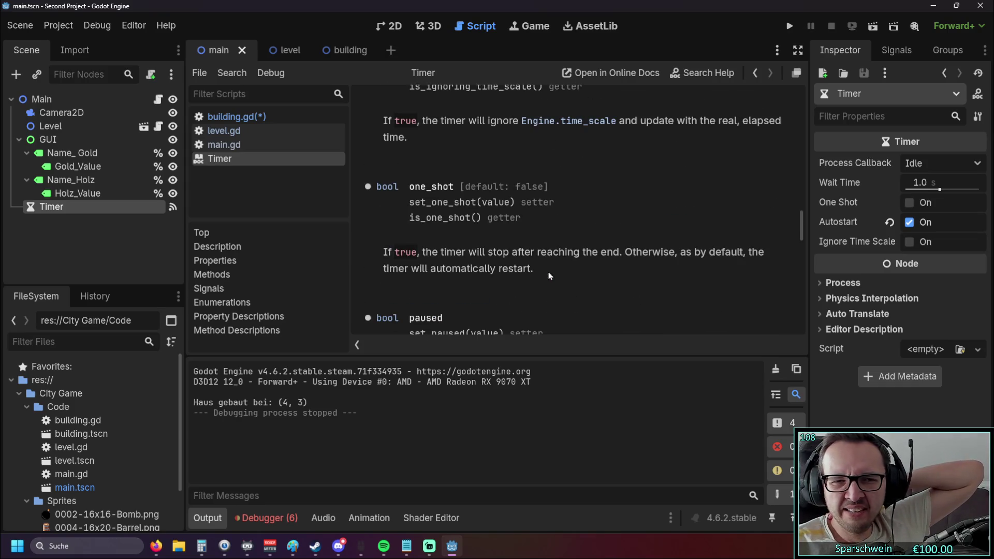
pyautogui.scroll(-5, 547, 276)
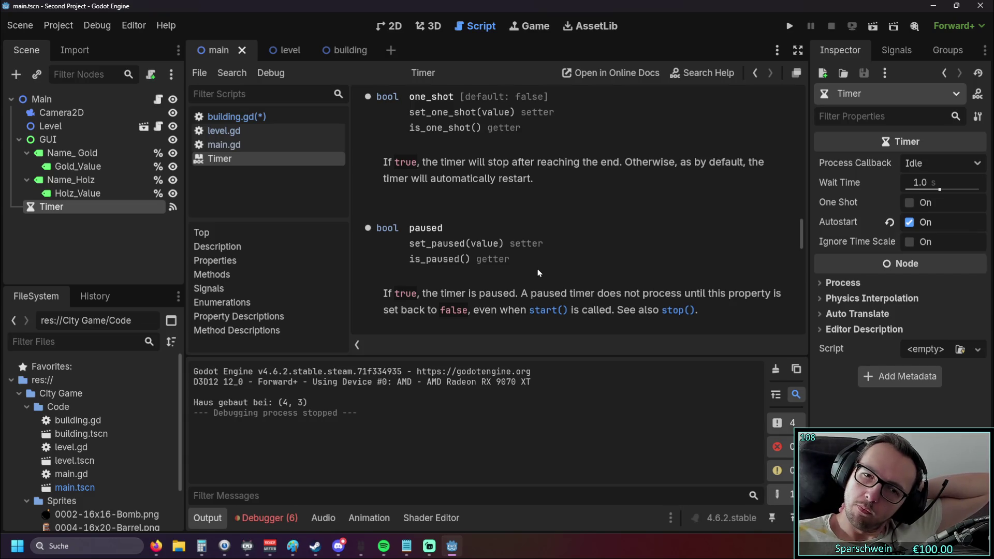
pyautogui.scroll(-2, 538, 270)
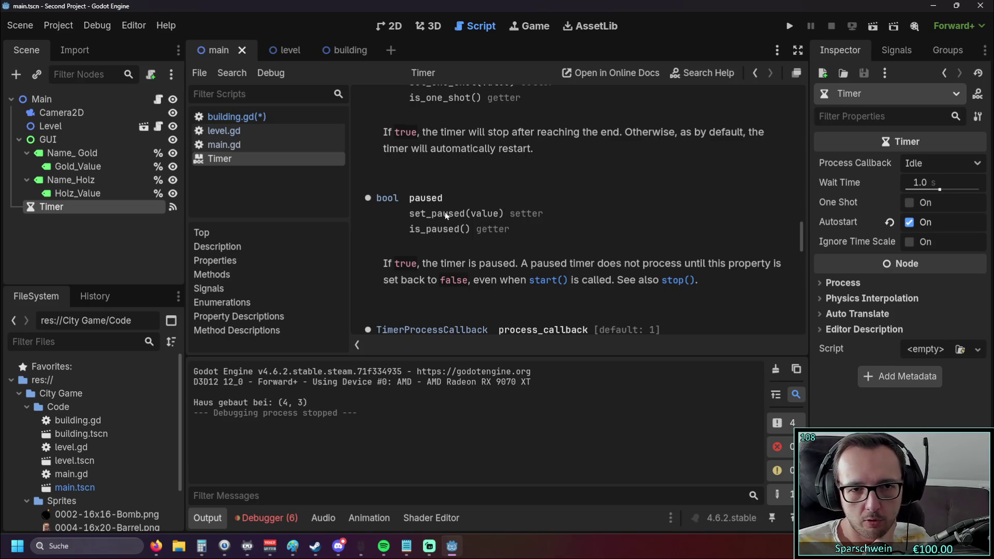
pyautogui.scroll(5, 489, 212)
pyautogui.scroll(-5, 488, 210)
pyautogui.scroll(-2, 489, 208)
pyautogui.scroll(6, 488, 206)
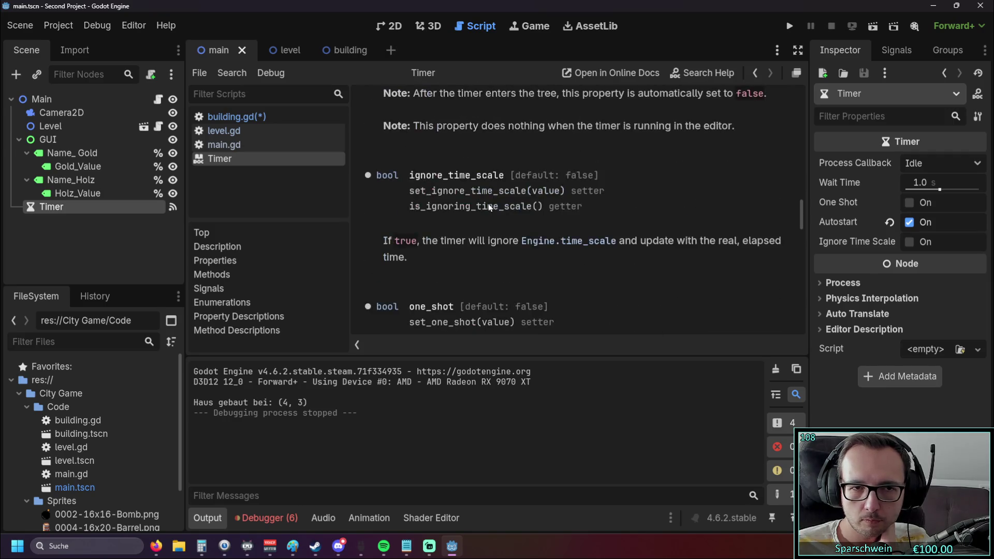
pyautogui.scroll(3, 489, 206)
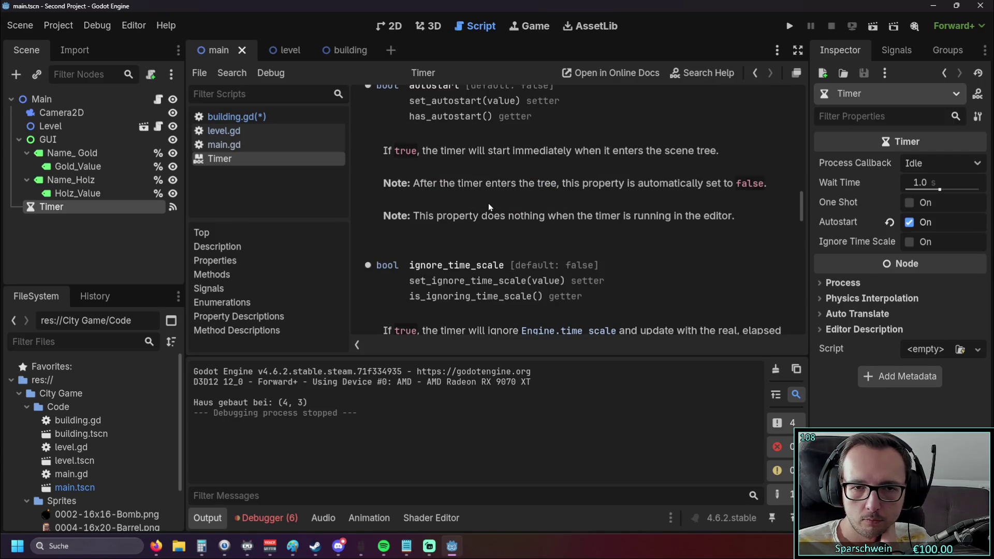
pyautogui.scroll(2, 489, 206)
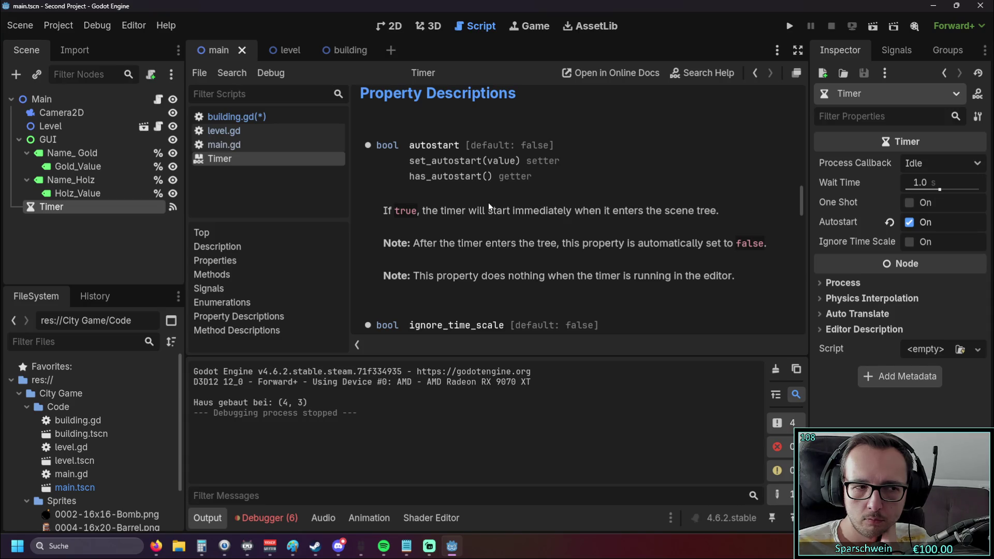
pyautogui.scroll(4, 489, 204)
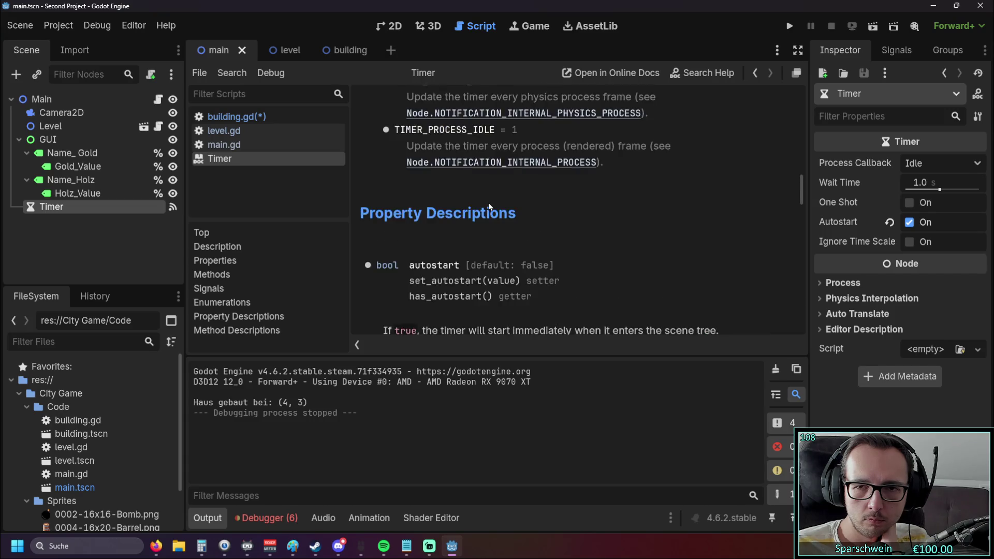
pyautogui.scroll(1, 489, 203)
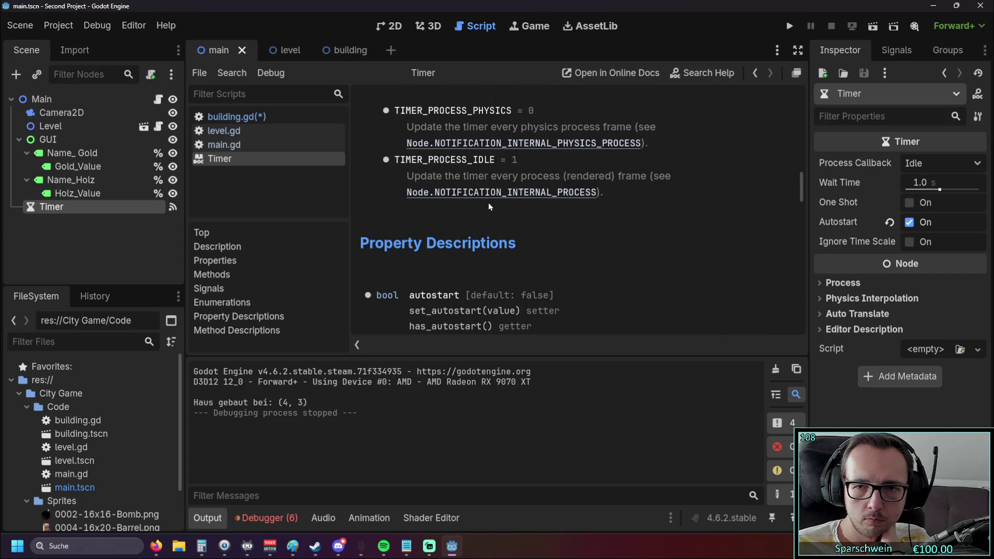
pyautogui.scroll(3, 489, 203)
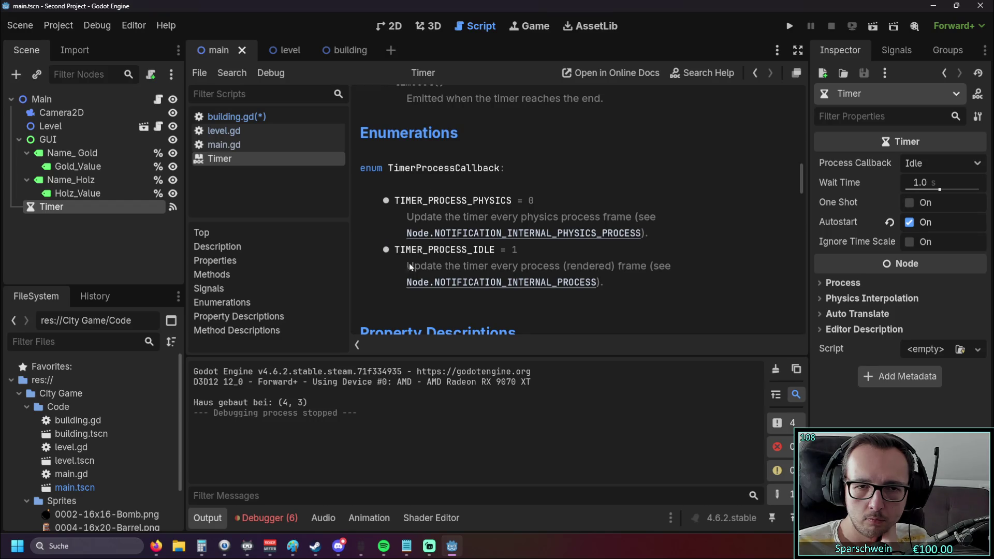
pyautogui.scroll(4, 444, 284)
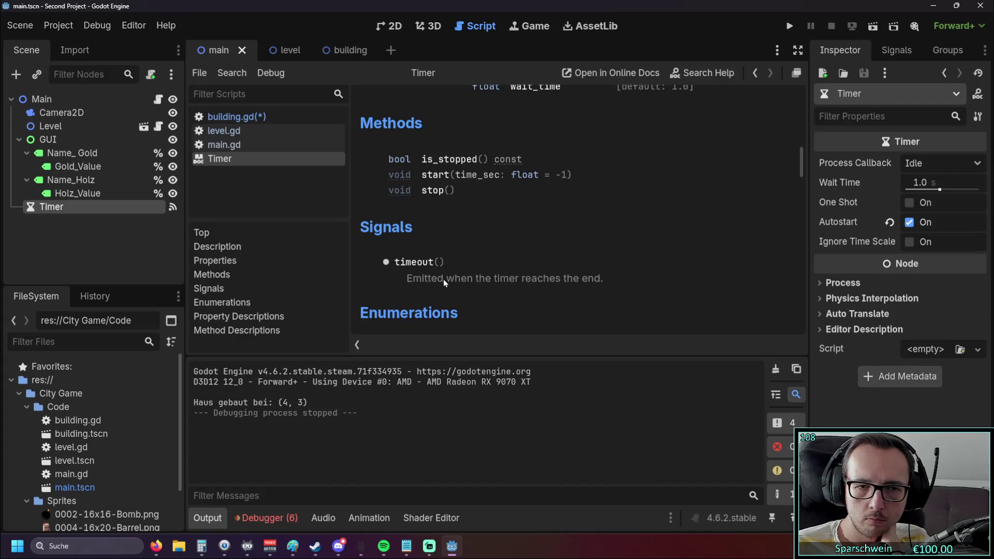
pyautogui.scroll(2, 442, 278)
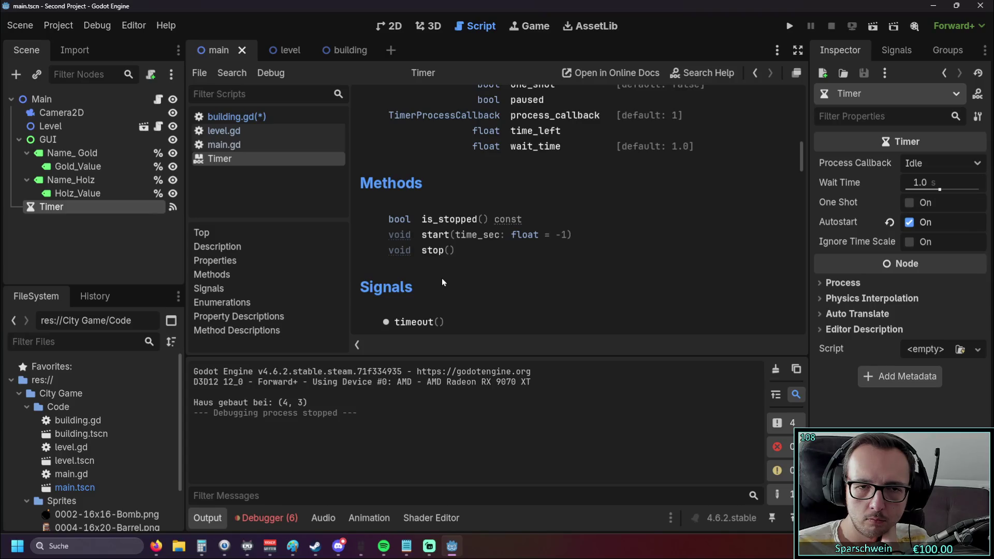
pyautogui.scroll(5, 442, 279)
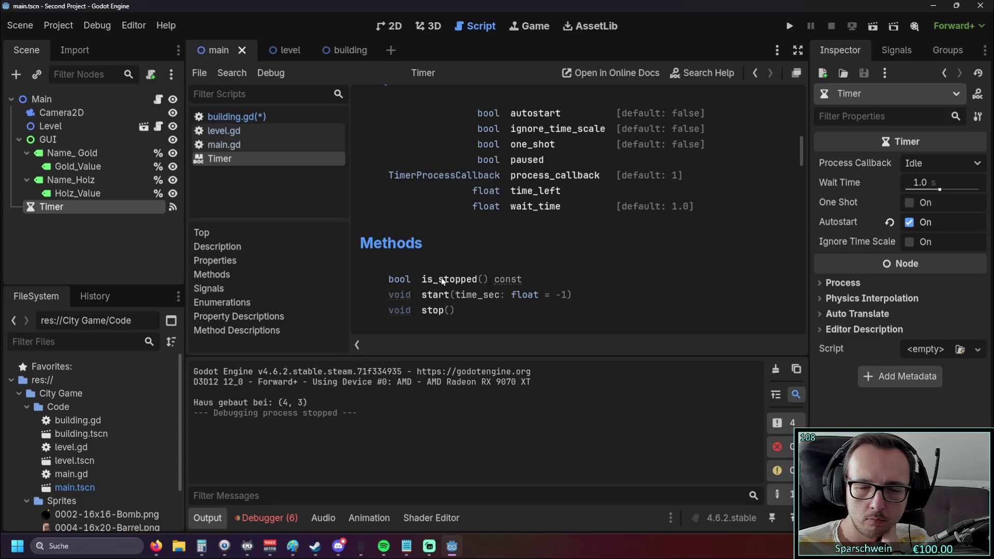
pyautogui.scroll(-4, 441, 277)
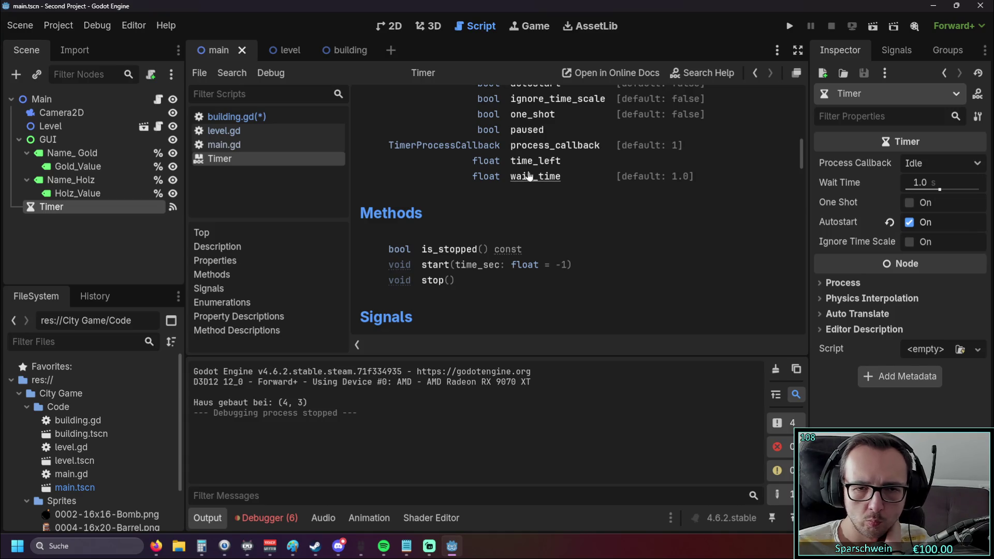
pyautogui.click(252, 137)
pyautogui.click(229, 145)
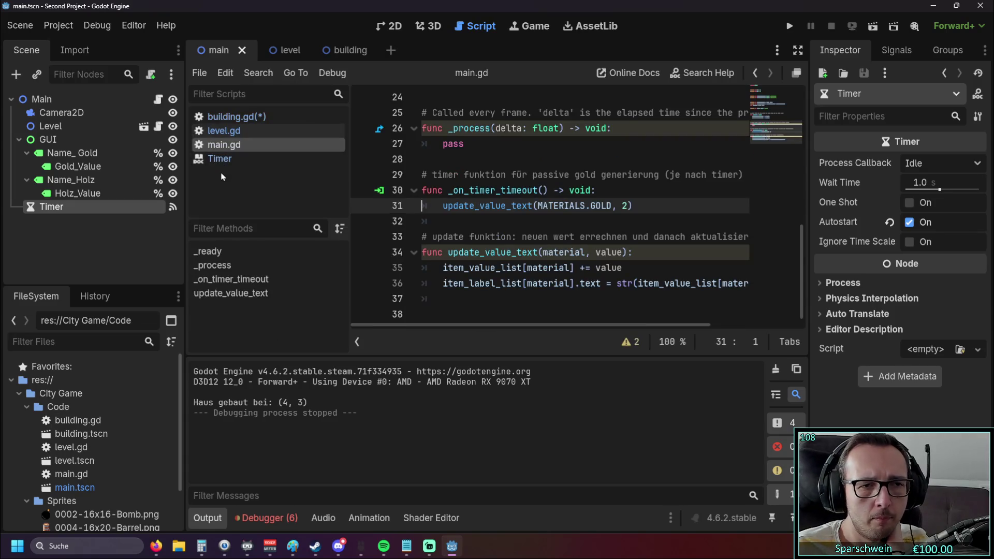
pyautogui.click(228, 164)
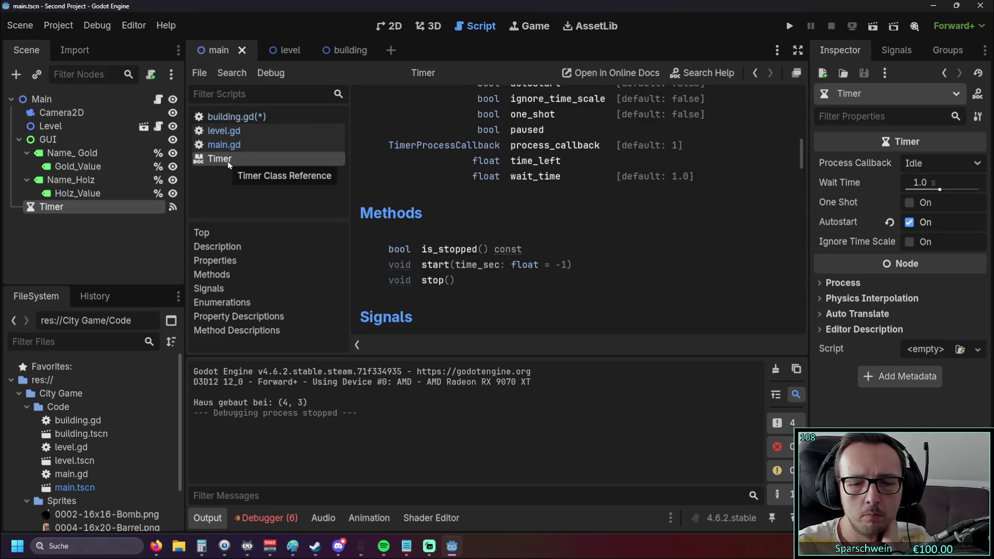
# - Keep the Timer node and close the Timer documentation page
pyautogui.press('Delete')
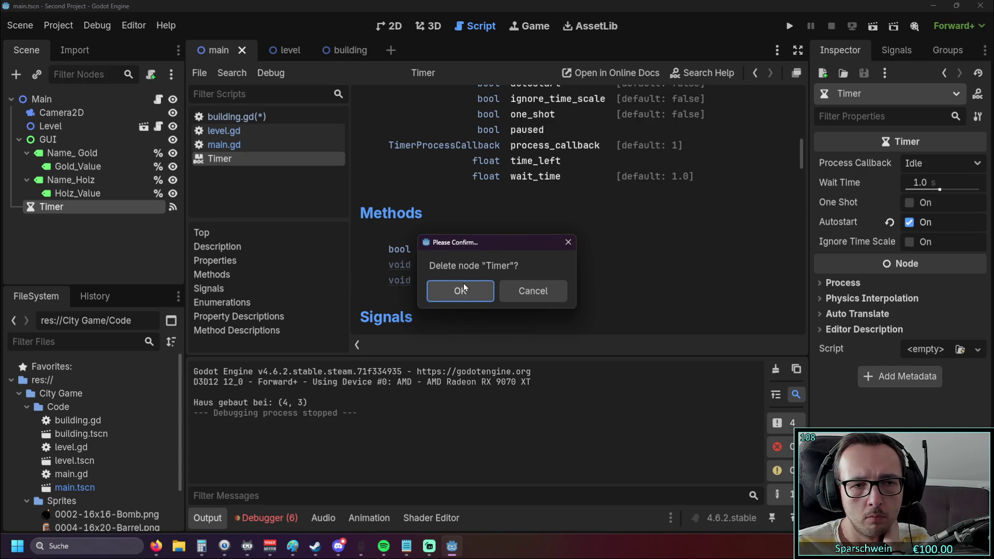
pyautogui.click(554, 291)
pyautogui.rightClick(236, 164)
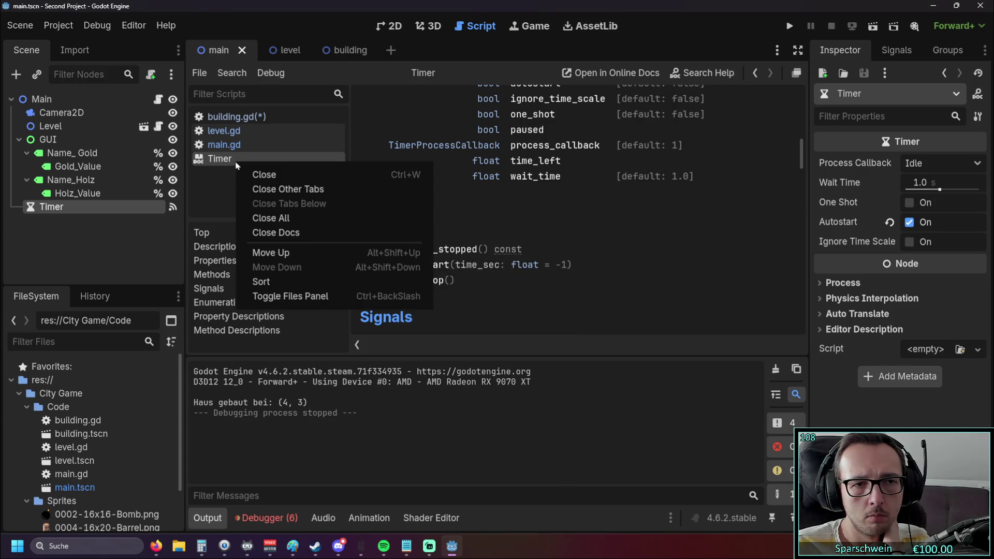
pyautogui.click(264, 174)
# - Glance at building.gd and main.gd, then show the main scene on the 2D canvas
pyautogui.click(236, 116)
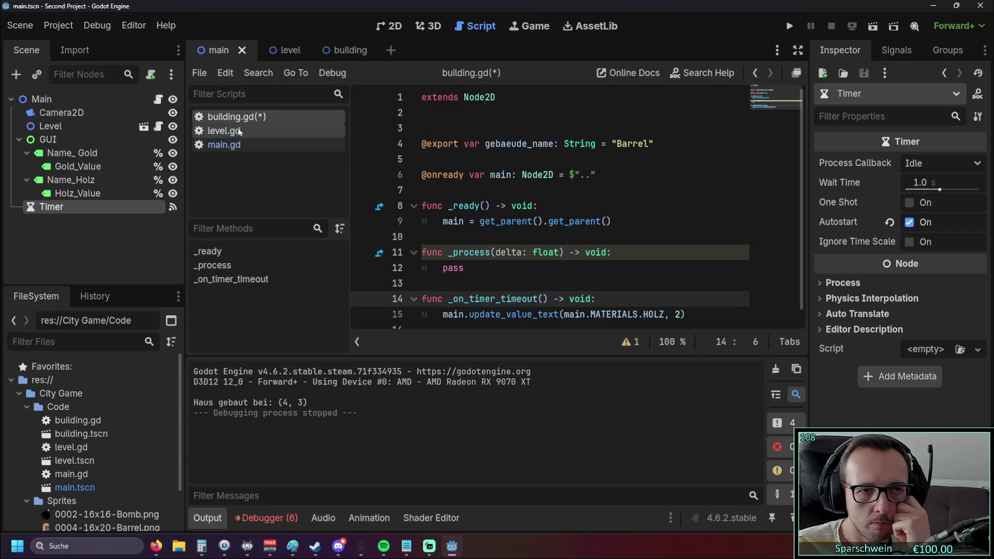
pyautogui.click(232, 145)
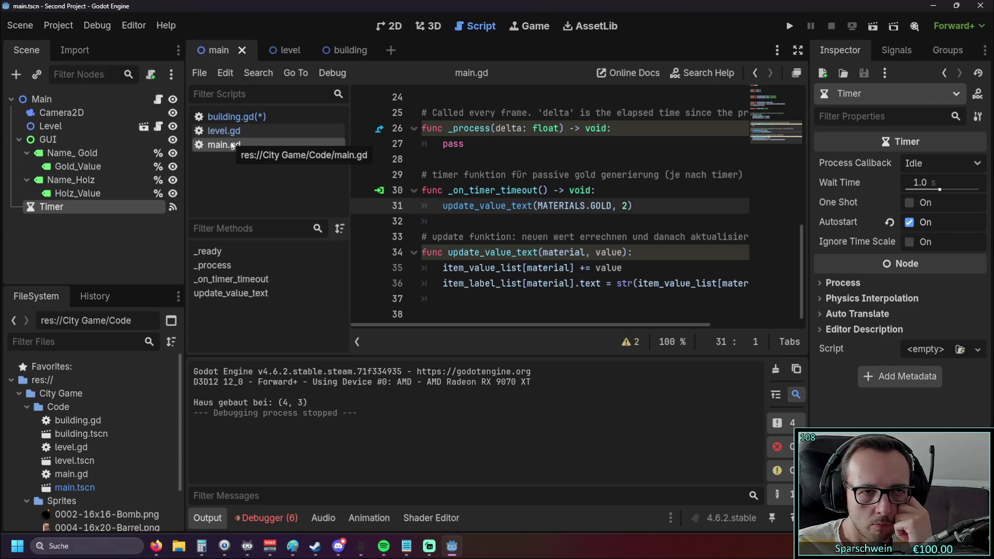
pyautogui.click(290, 50)
pyautogui.click(349, 52)
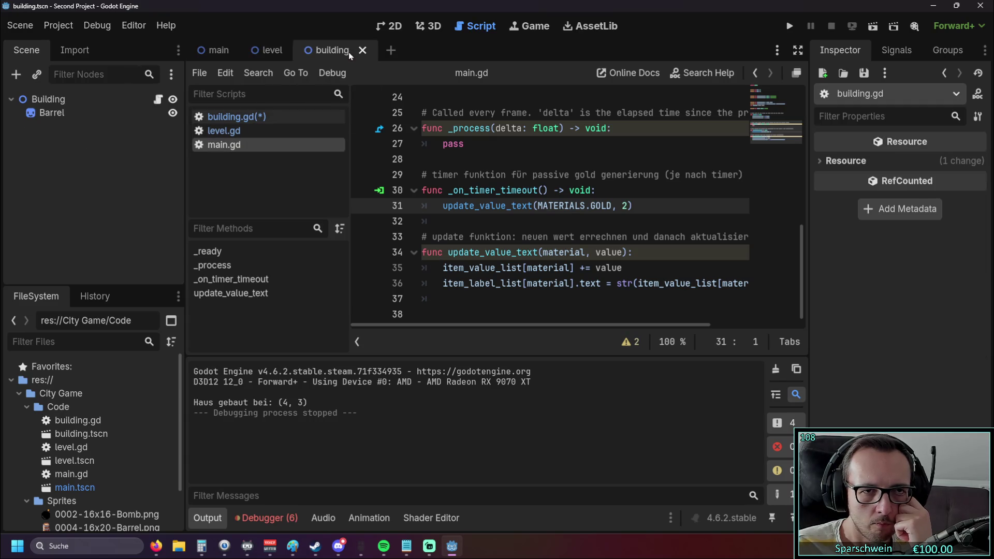
pyautogui.click(272, 49)
pyautogui.click(215, 50)
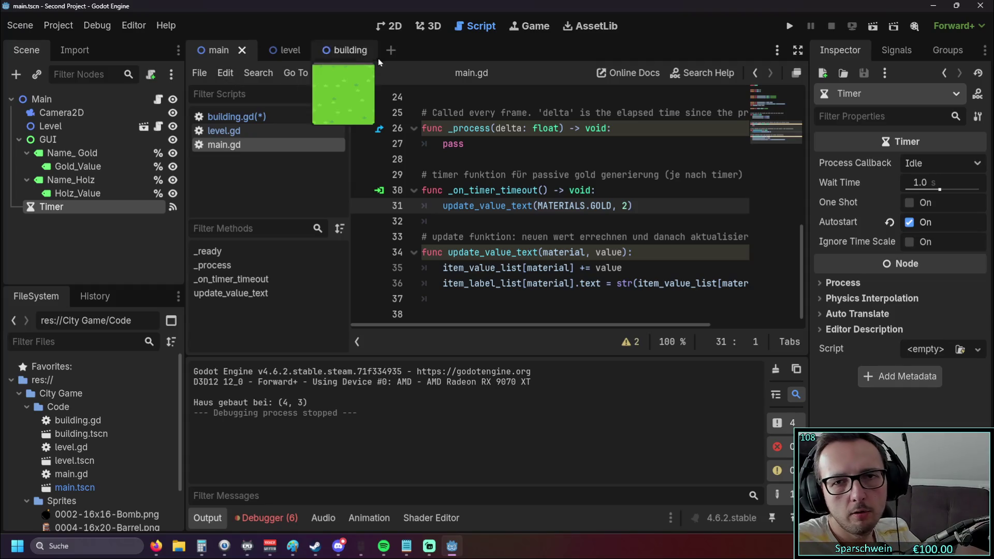
pyautogui.click(394, 29)
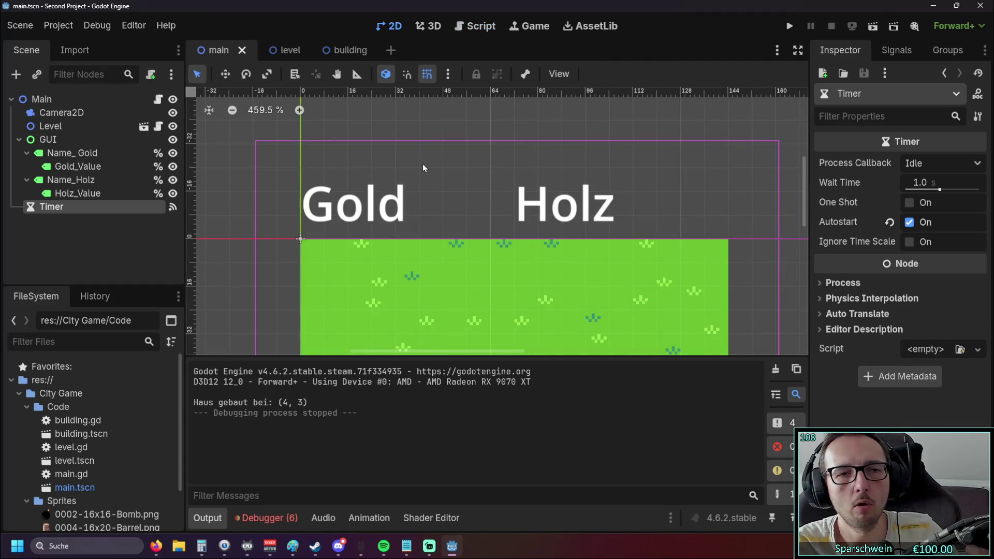
# - Zoom and pan around the main scene canvas
pyautogui.scroll(-5, 430, 176)
pyautogui.click(284, 206)
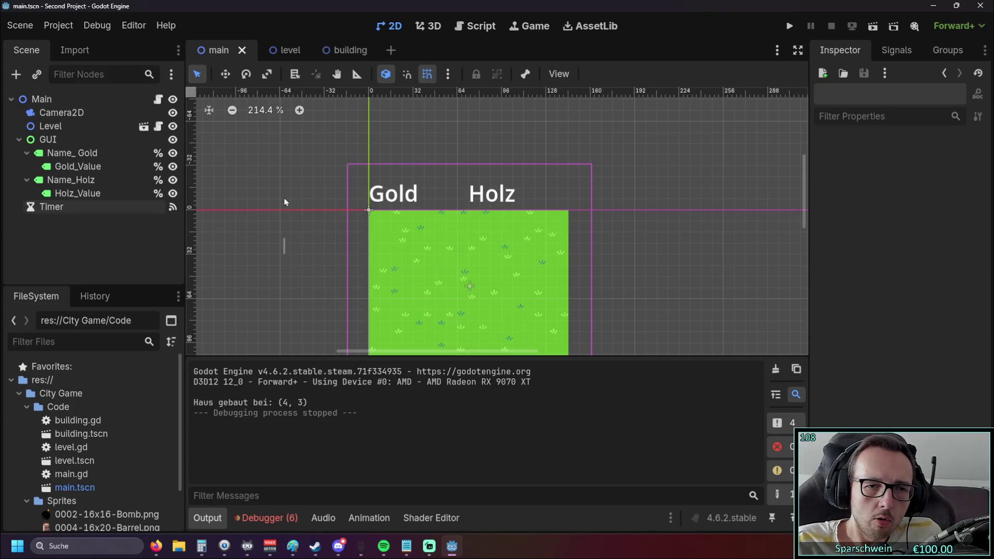
pyautogui.scroll(-3, 279, 212)
pyautogui.rightClick(286, 209)
pyautogui.click(263, 181)
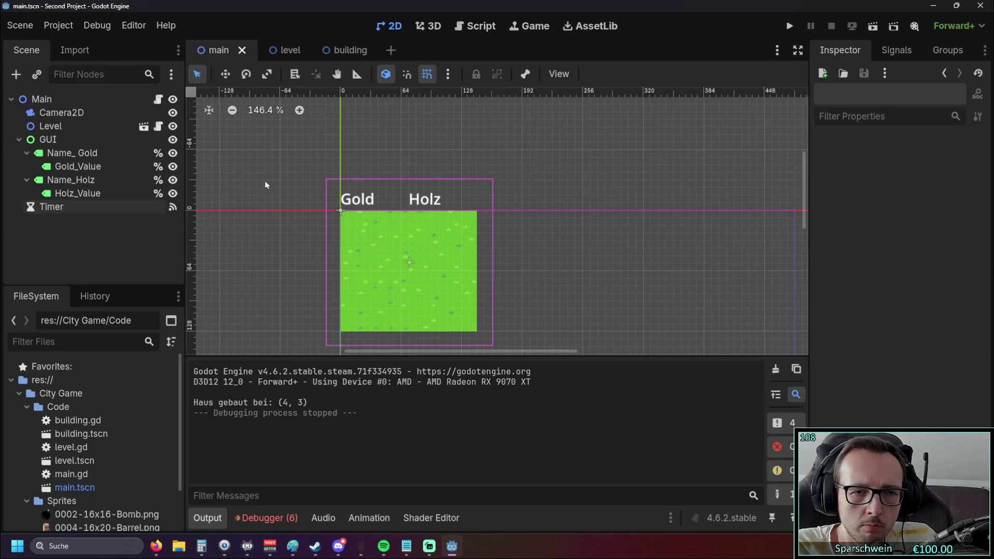
pyautogui.scroll(2, 377, 199)
pyautogui.moveTo(377, 199)
pyautogui.mouseDown()
pyautogui.moveTo(296, 216)
pyautogui.moveTo(336, 217)
pyautogui.moveTo(327, 198)
pyautogui.mouseUp()
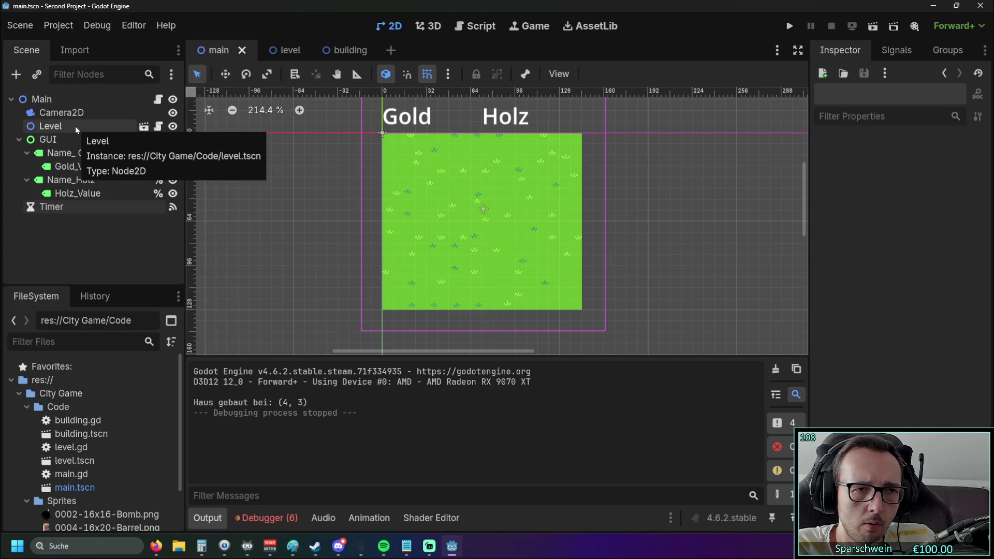
# - Inspect the grass level scene, then switch to the building scene's script view
pyautogui.click(283, 52)
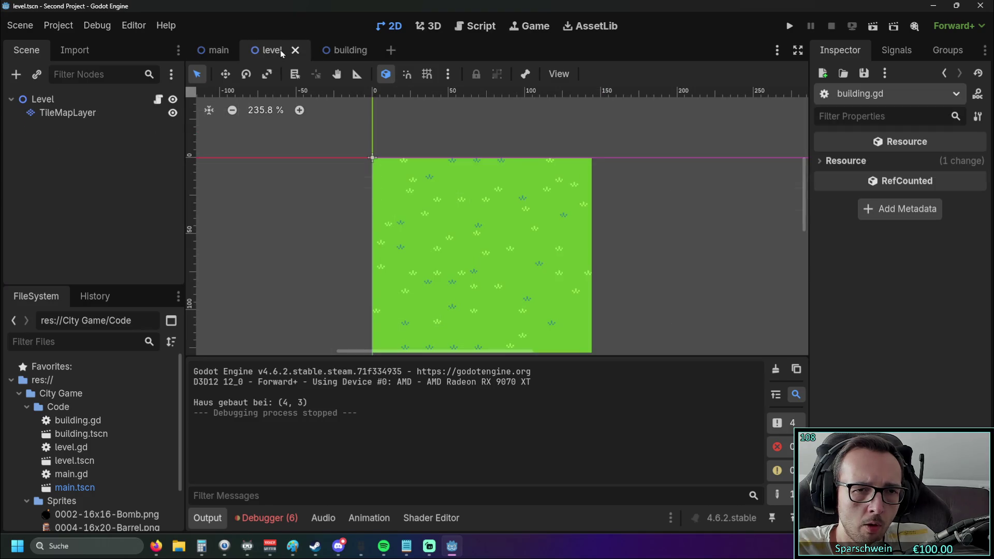
pyautogui.moveTo(318, 221); pyautogui.dragTo(323, 188)
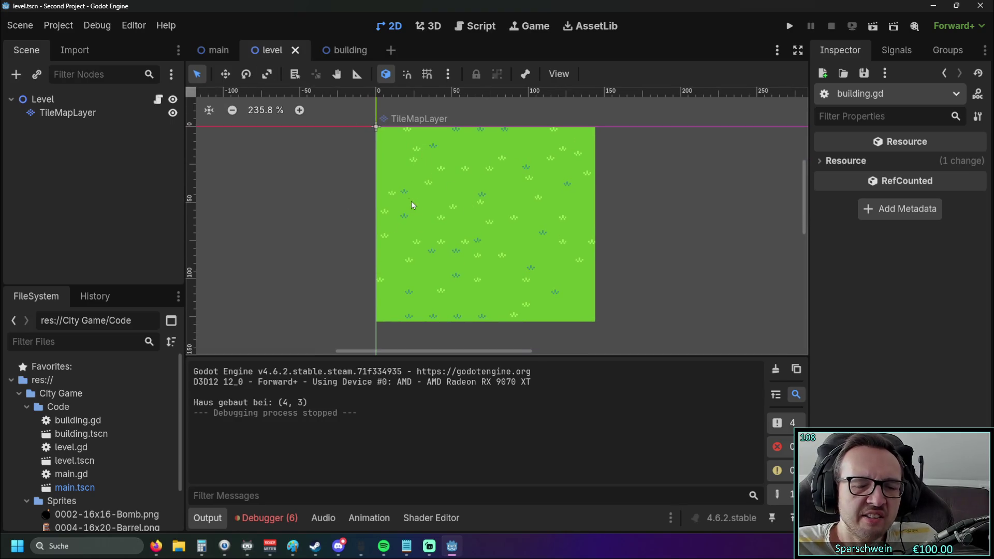
pyautogui.click(346, 50)
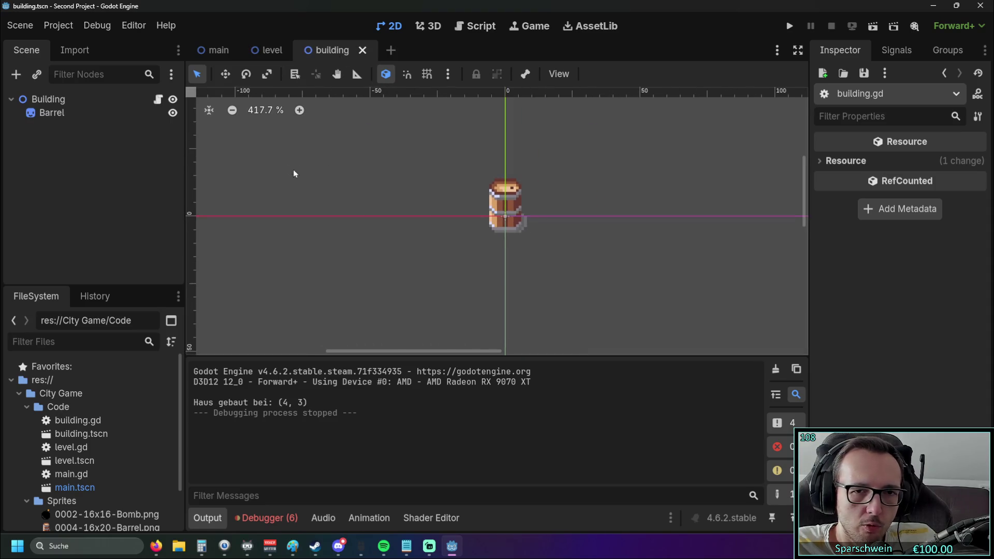
pyautogui.click(475, 27)
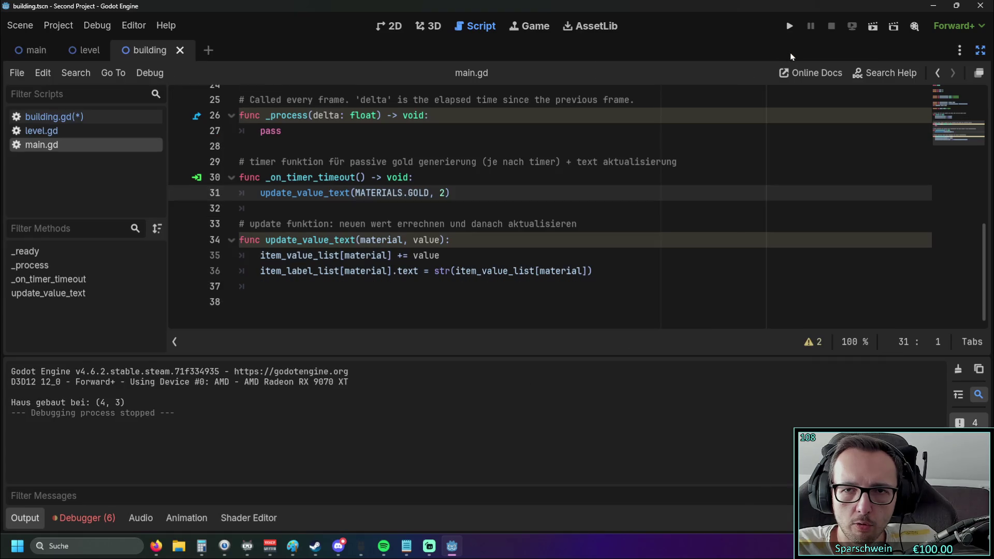
# - Float the script editor in its own window and show building.gd there
pyautogui.click(797, 50)
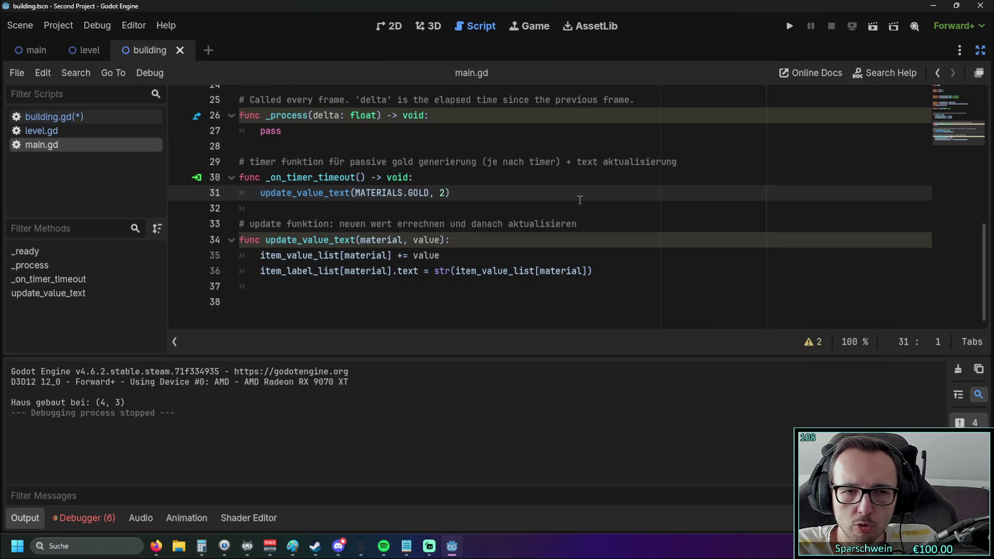
pyautogui.scroll(5, 579, 200)
pyautogui.click(980, 50)
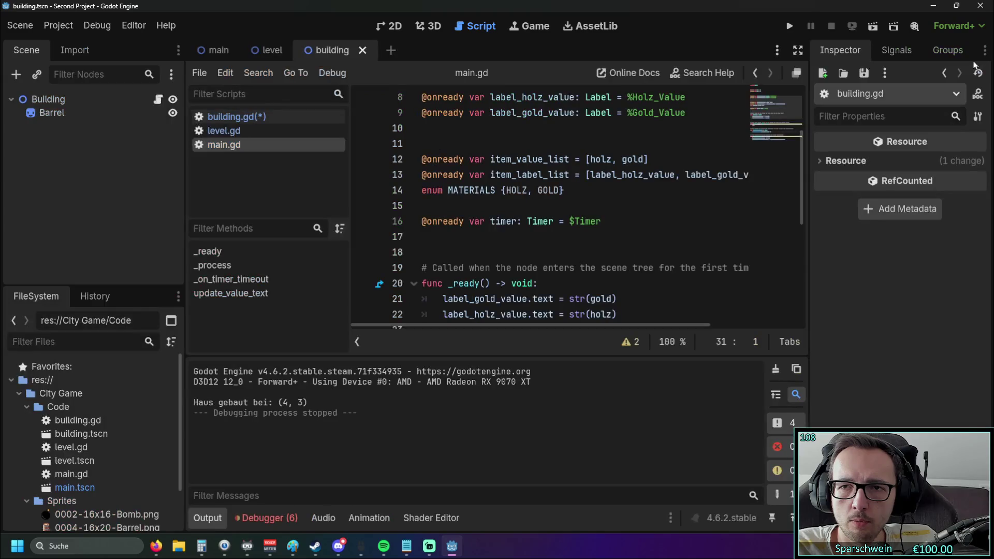
pyautogui.click(797, 73)
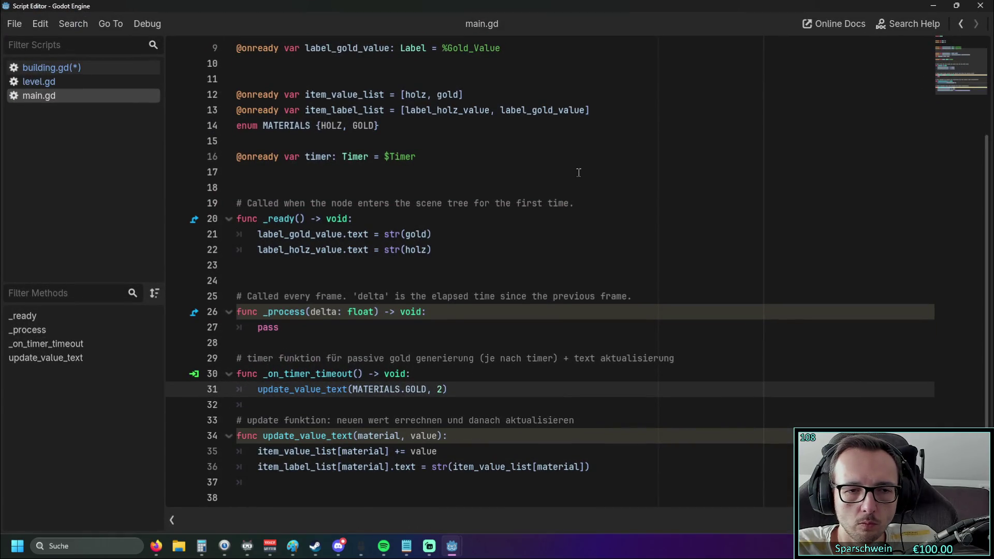
pyautogui.scroll(2, 579, 172)
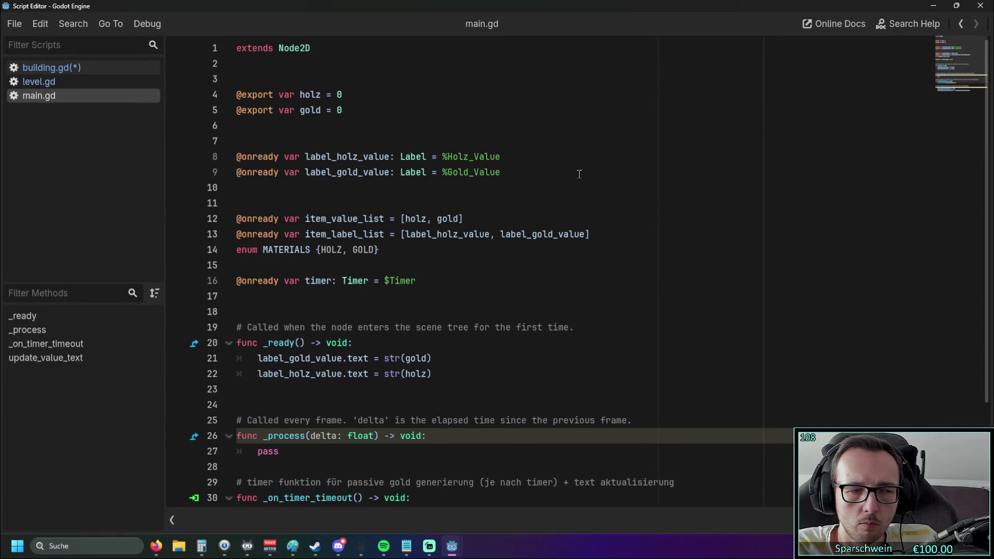
pyautogui.scroll(-3, 579, 174)
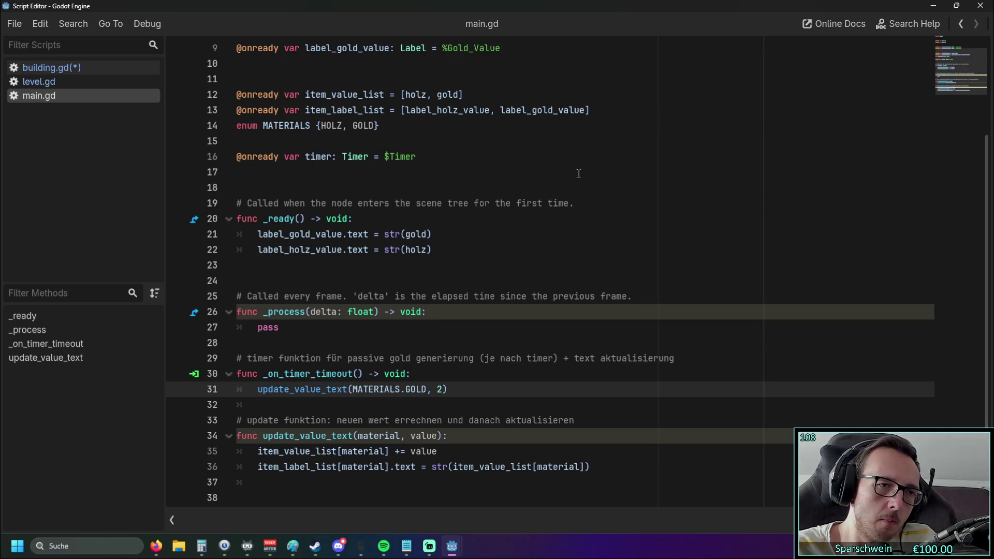
pyautogui.click(53, 69)
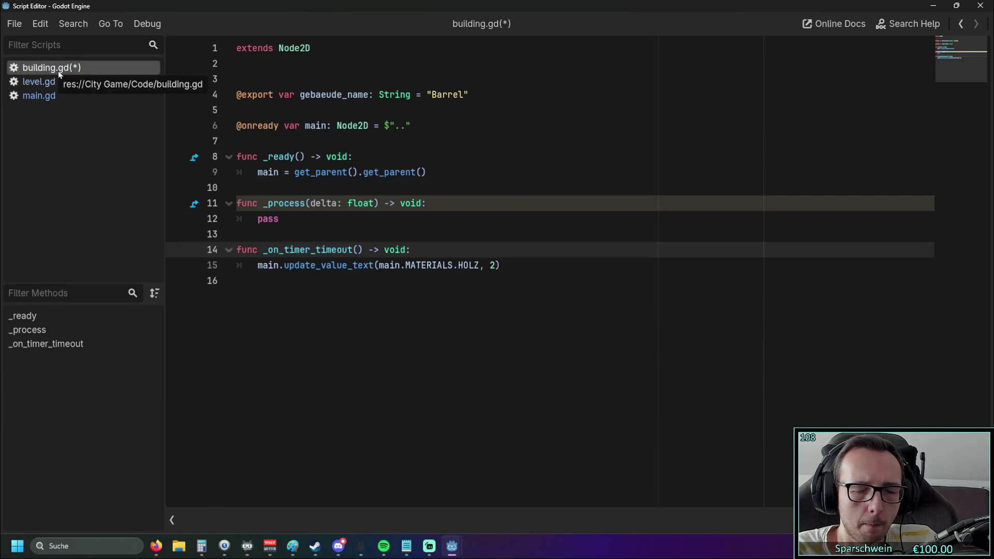
pyautogui.doubleClick(406, 249)
pyautogui.click(295, 299)
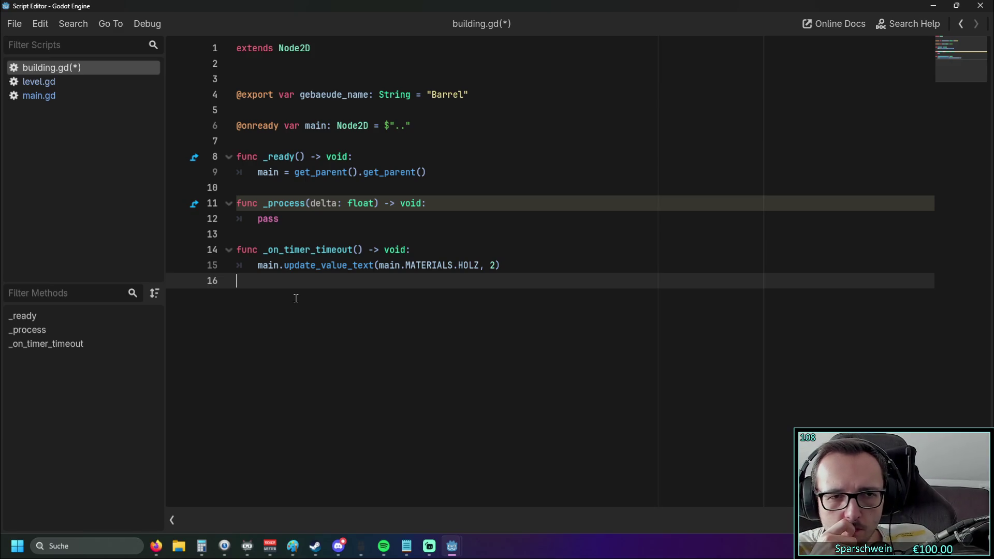
pyautogui.click(96, 97)
pyautogui.scroll(1, 289, 174)
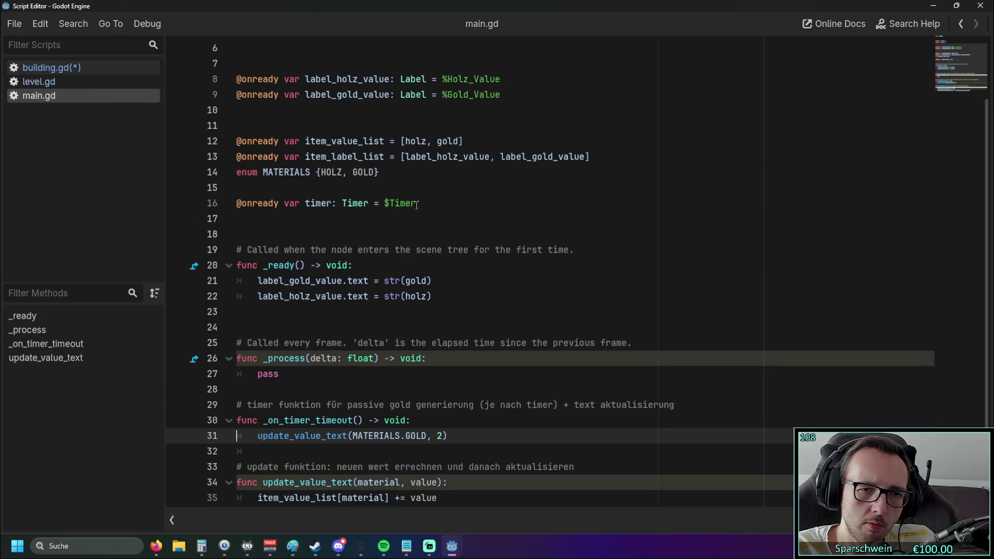
pyautogui.moveTo(429, 203); pyautogui.dragTo(233, 204)
pyautogui.click(54, 69)
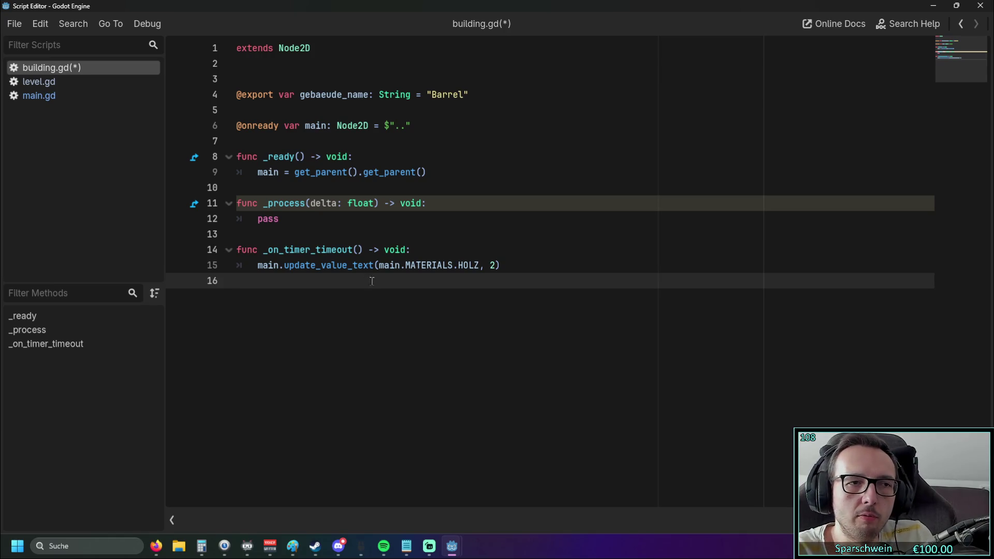
pyautogui.hotkey('alt', 'Tab')
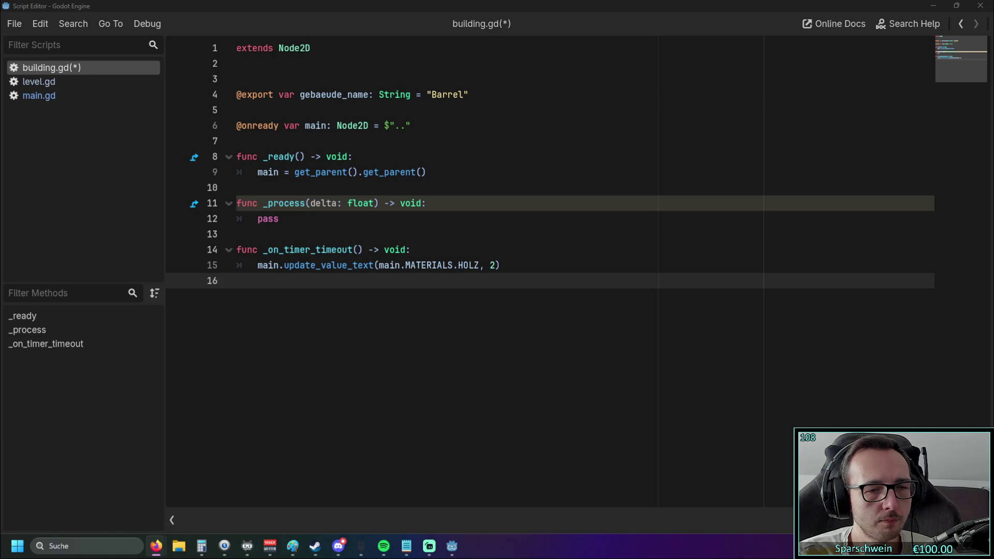
# - In building.gd's _ready, add a new line after line 9 reading 'main'
pyautogui.click(64, 91)
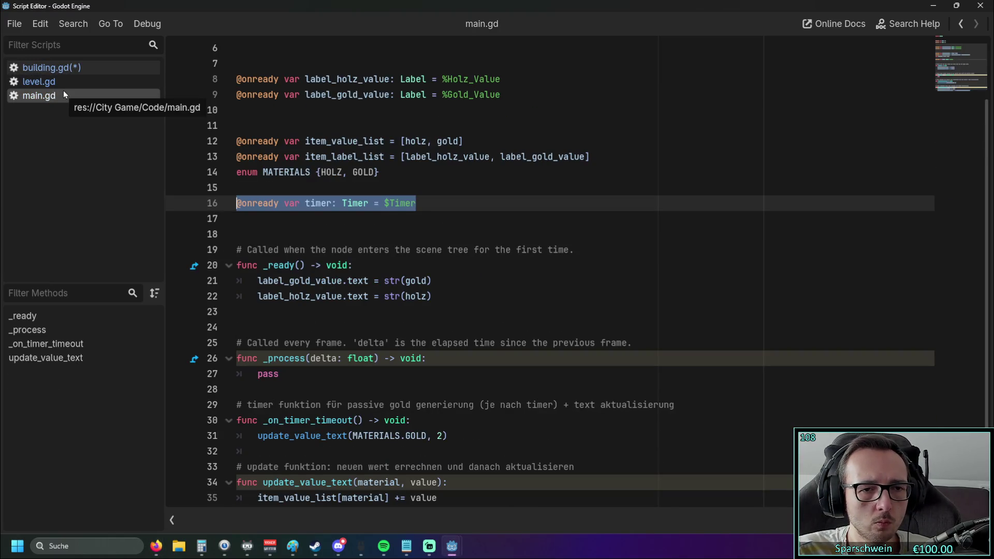
pyautogui.click(47, 66)
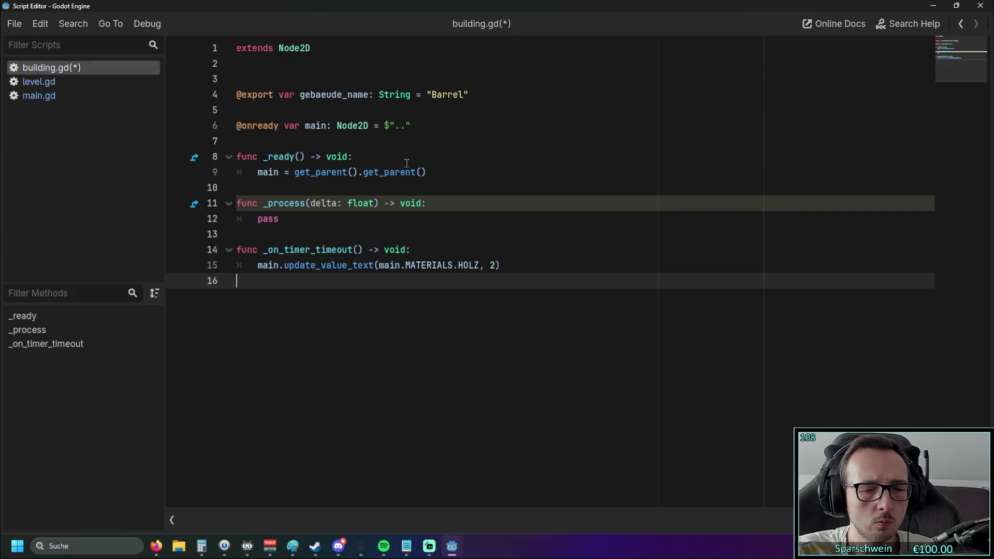
pyautogui.click(428, 172)
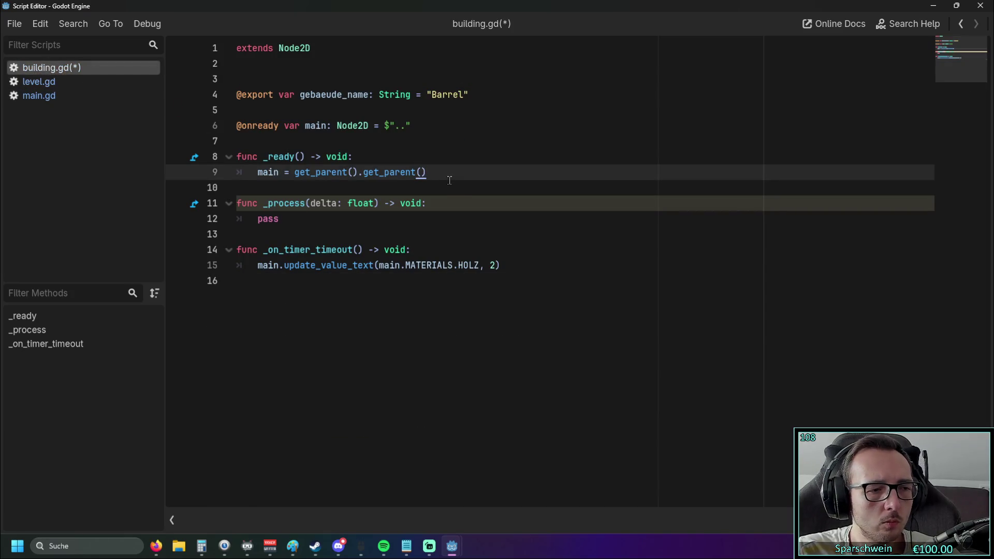
pyautogui.press('Return')
pyautogui.write('mai')
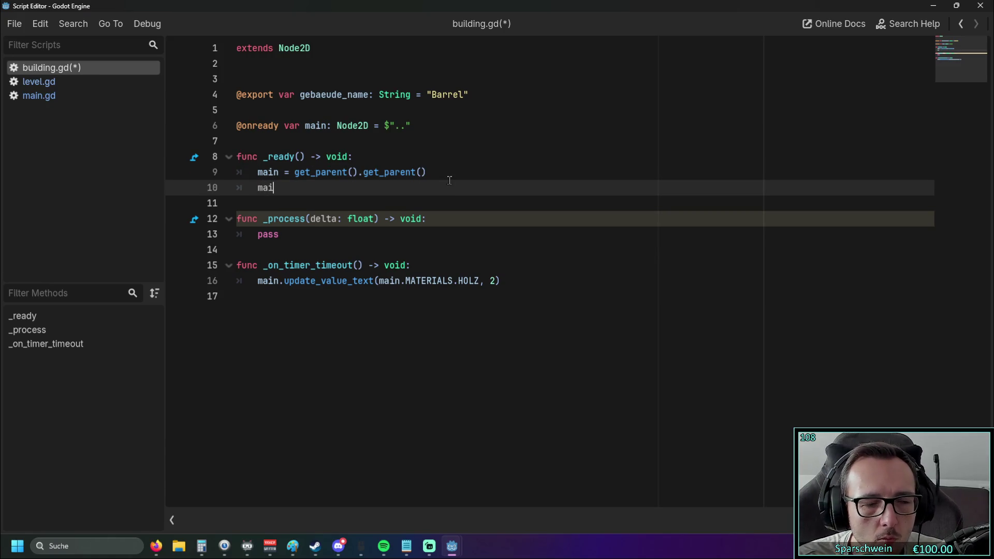
pyautogui.write('n.timer')
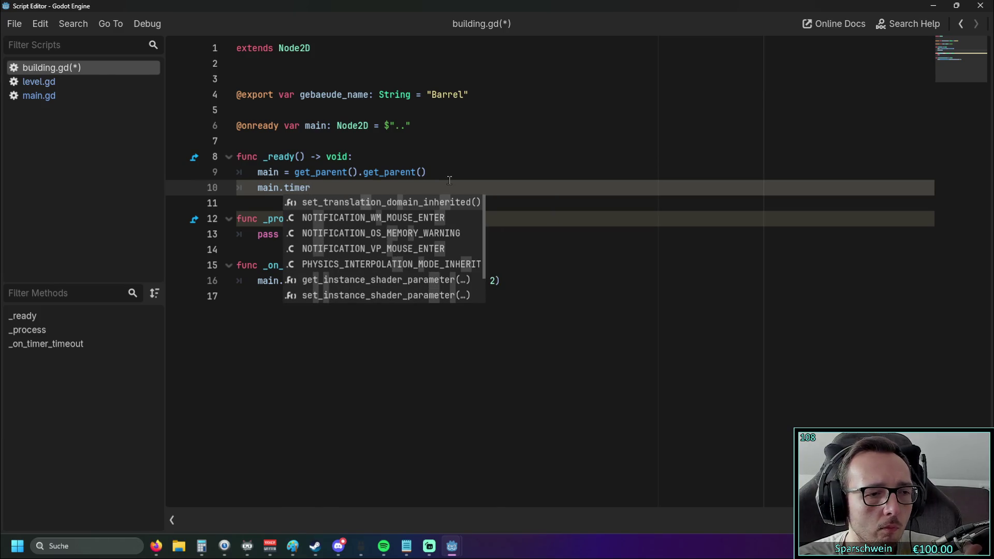
pyautogui.press('BackSpace')
pyautogui.press('BackSpace')
pyautogui.press('BackSpace')
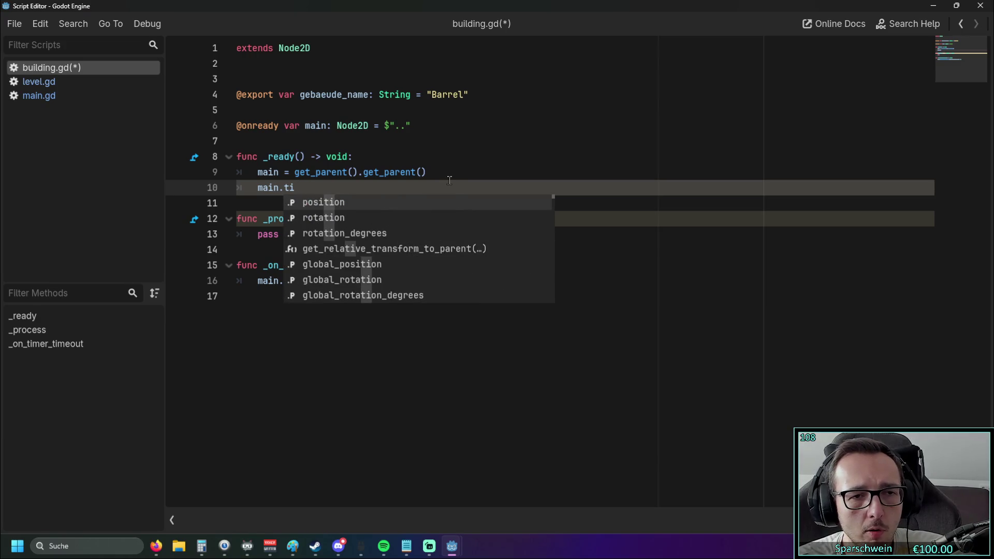
pyautogui.press('BackSpace')
pyautogui.press('BackSpace')
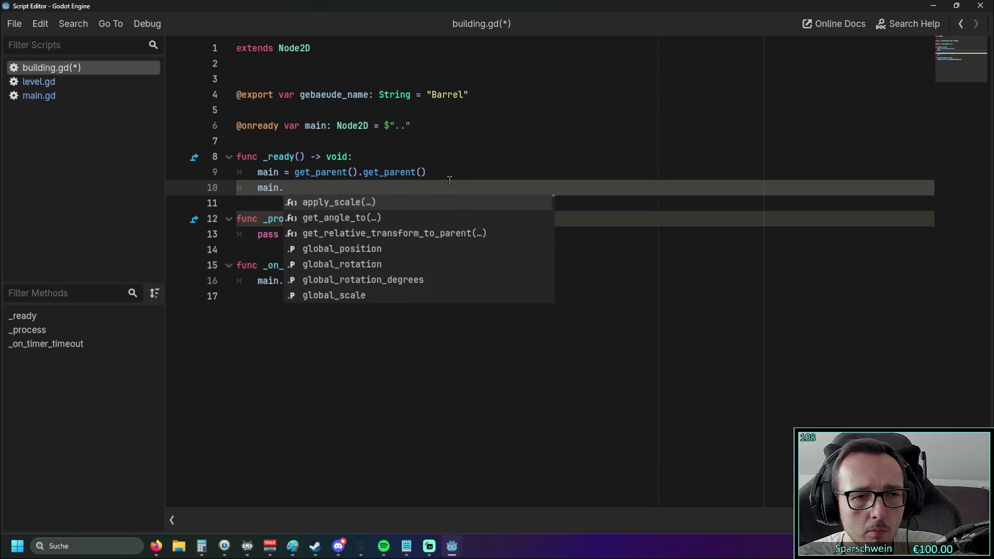
pyautogui.write('_on')
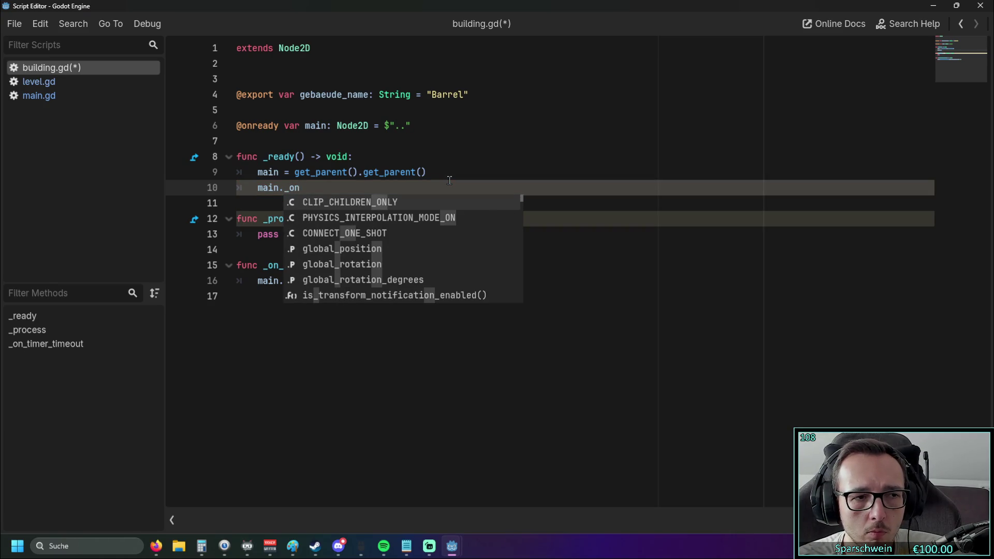
pyautogui.write('_ti')
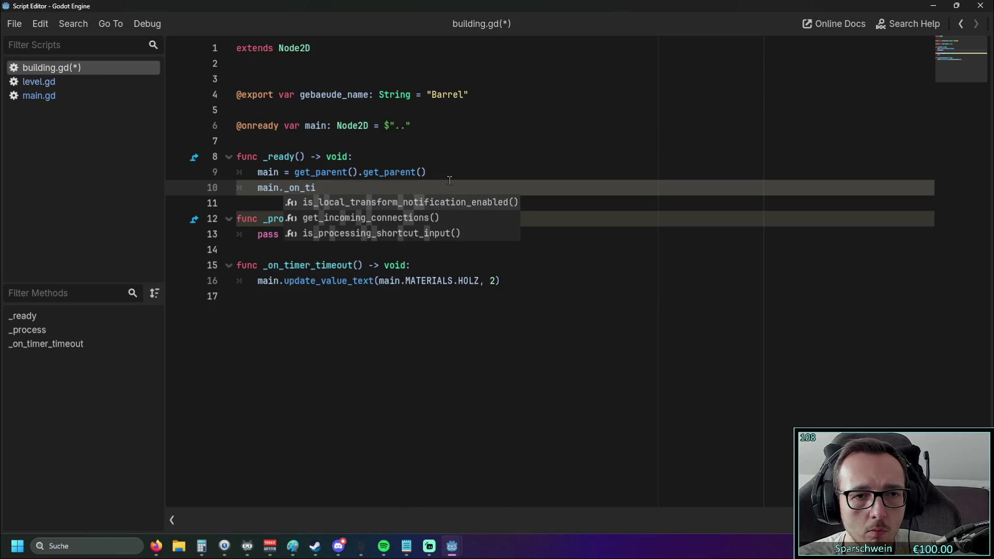
pyautogui.press('BackSpace')
pyautogui.press('BackSpace')
pyautogui.press('BackSpace')
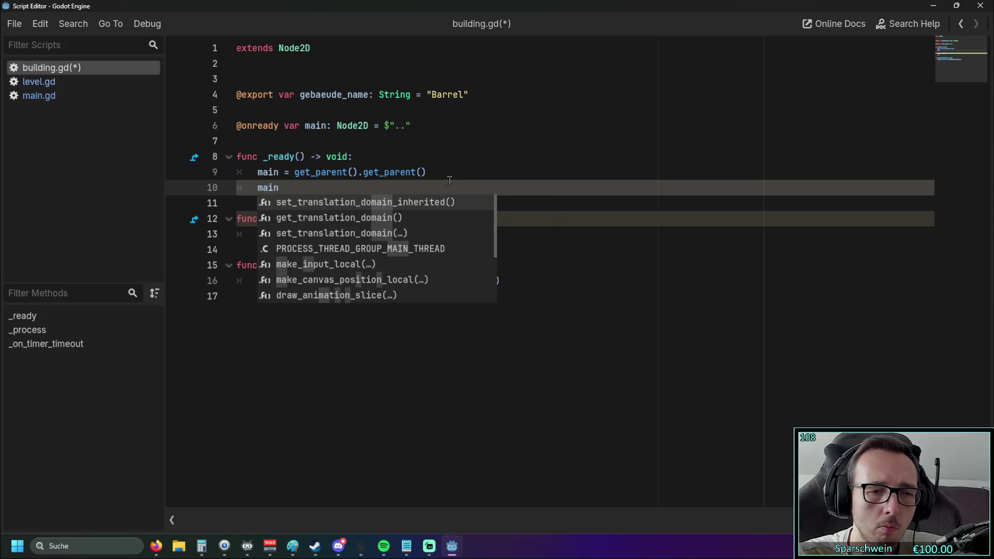
# - Check main.gd's timer, then return to the editor's main scene tab
pyautogui.click(336, 145)
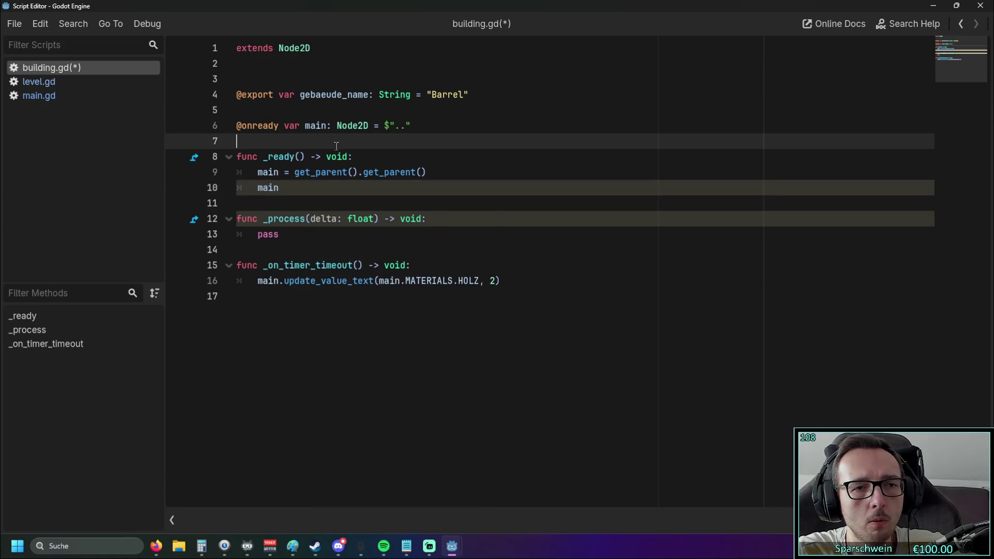
pyautogui.click(42, 95)
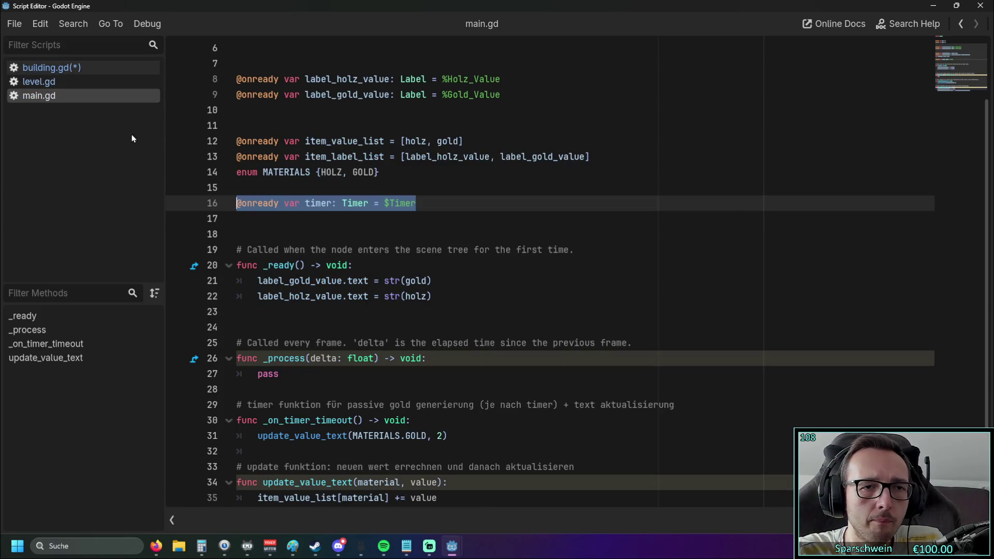
pyautogui.hotkey('alt', 'Tab')
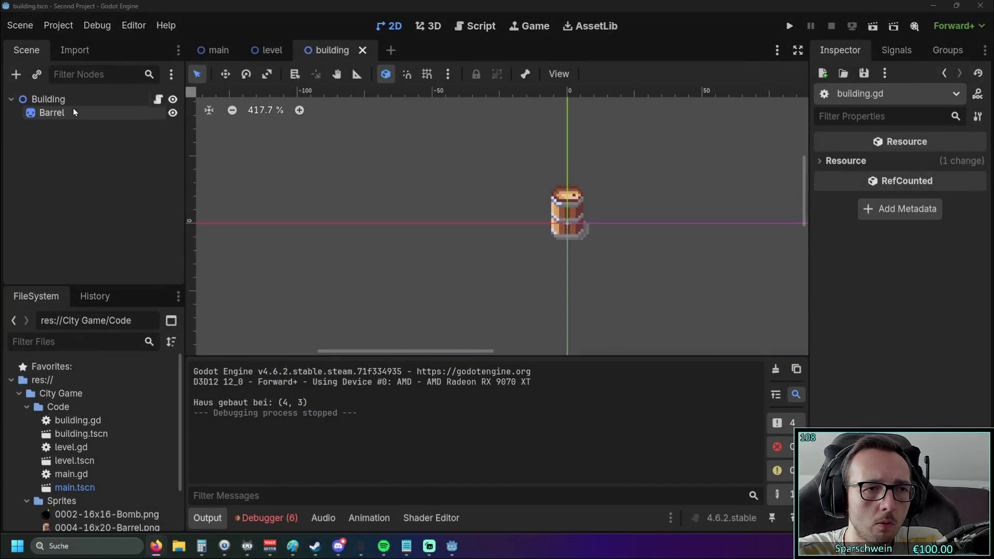
pyautogui.click(217, 50)
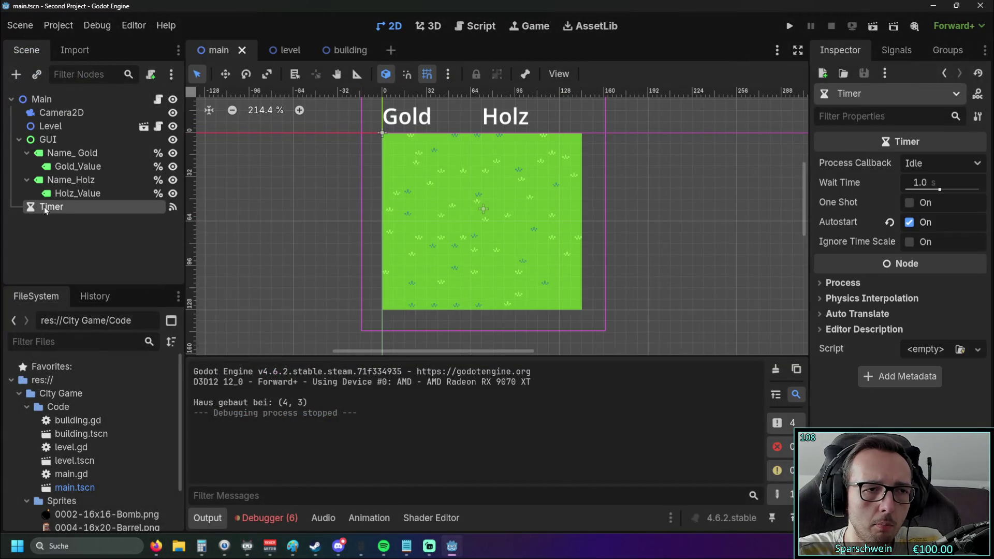
# - Review the Timer's timeout connection to _on_timer_timeout, then start a new empty scene
pyautogui.click(897, 50)
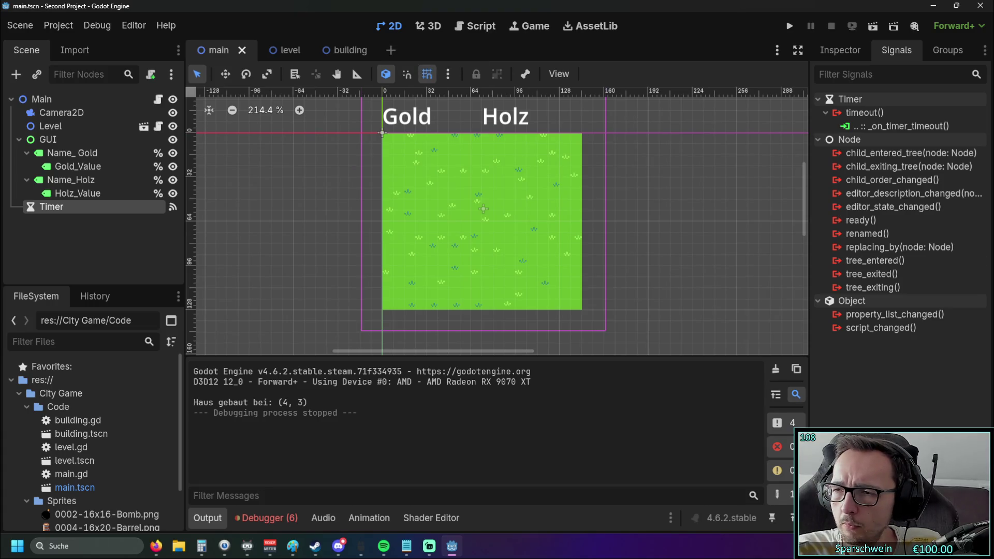
pyautogui.click(391, 51)
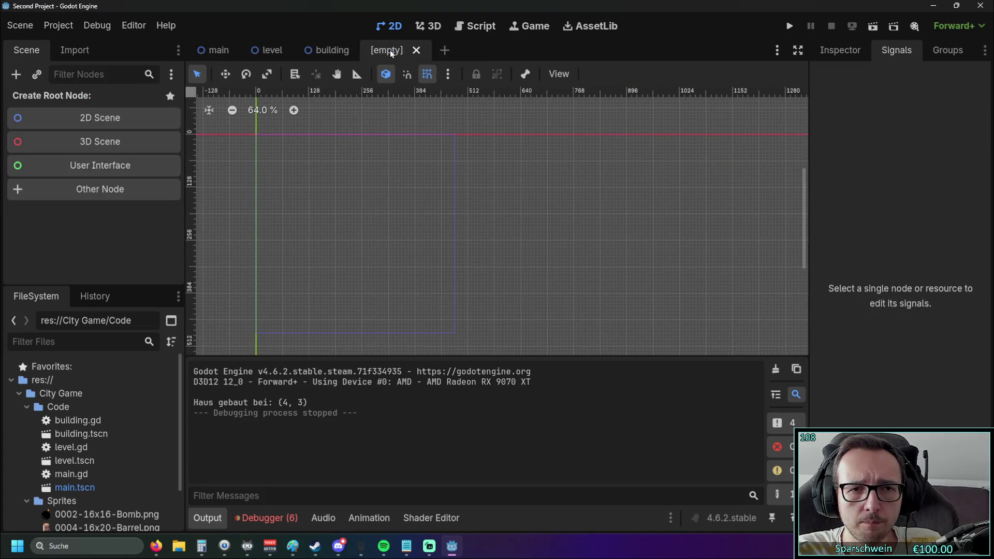
# - Create a 2D Scene root and change its type to plain Node
pyautogui.click(83, 116)
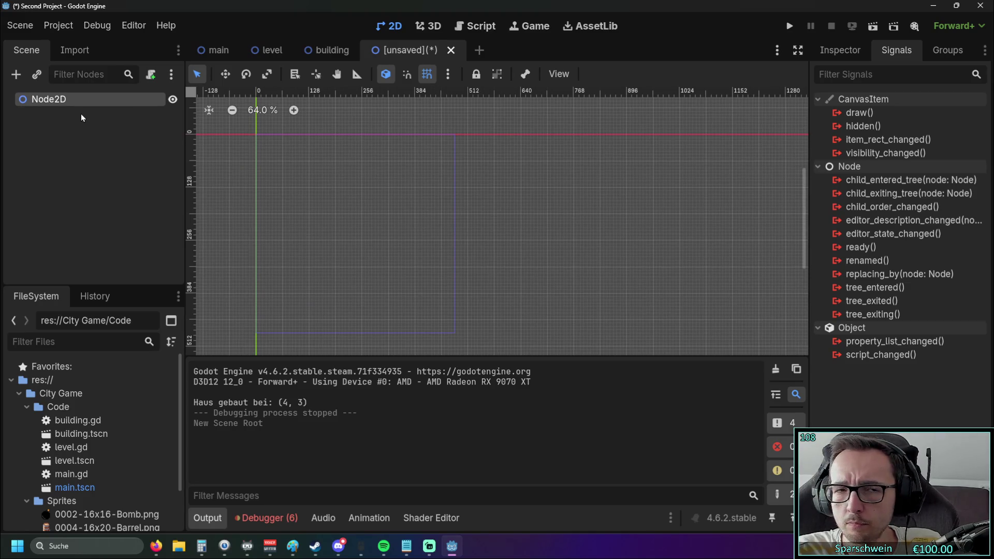
pyautogui.doubleClick(69, 99)
pyautogui.press('Escape')
pyautogui.rightClick(83, 115)
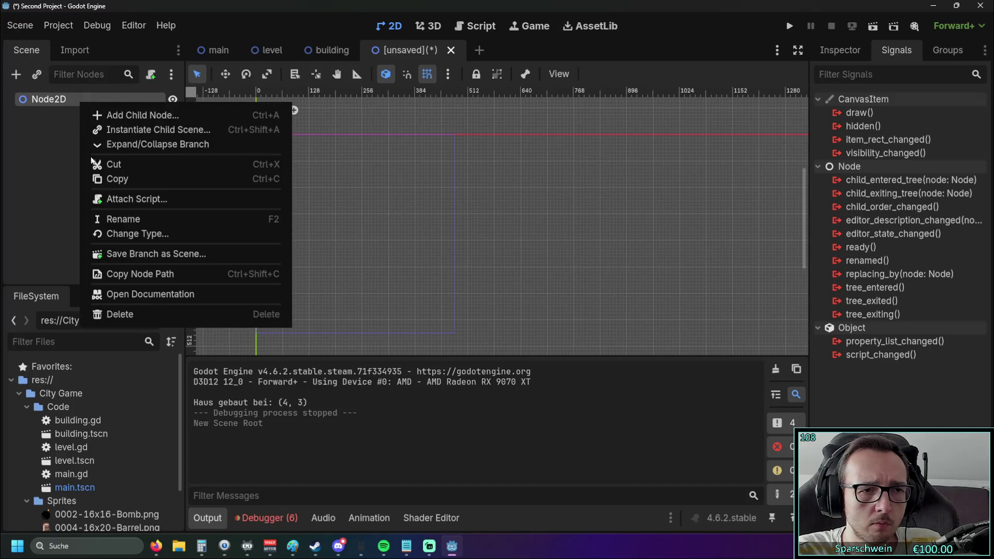
pyautogui.click(88, 234)
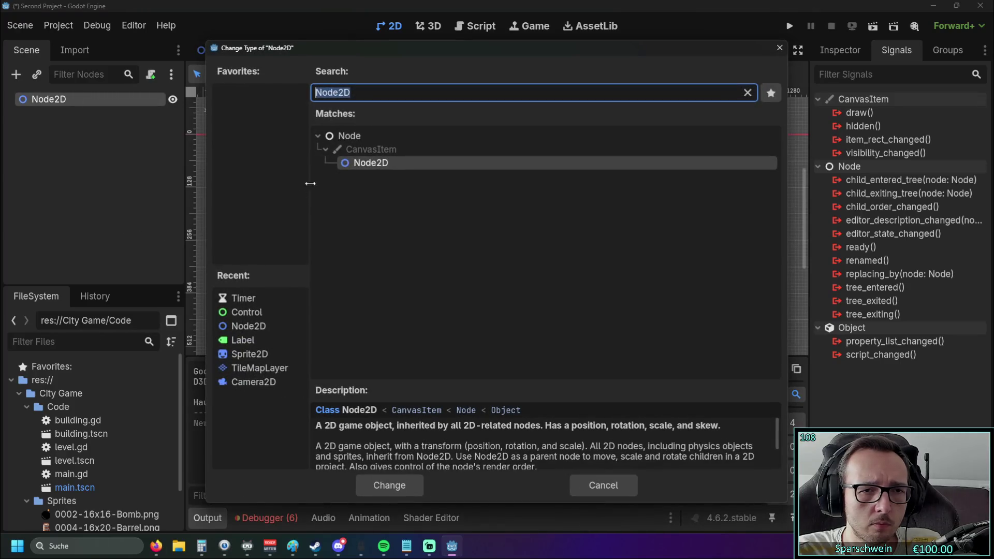
pyautogui.click(356, 136)
pyautogui.click(389, 485)
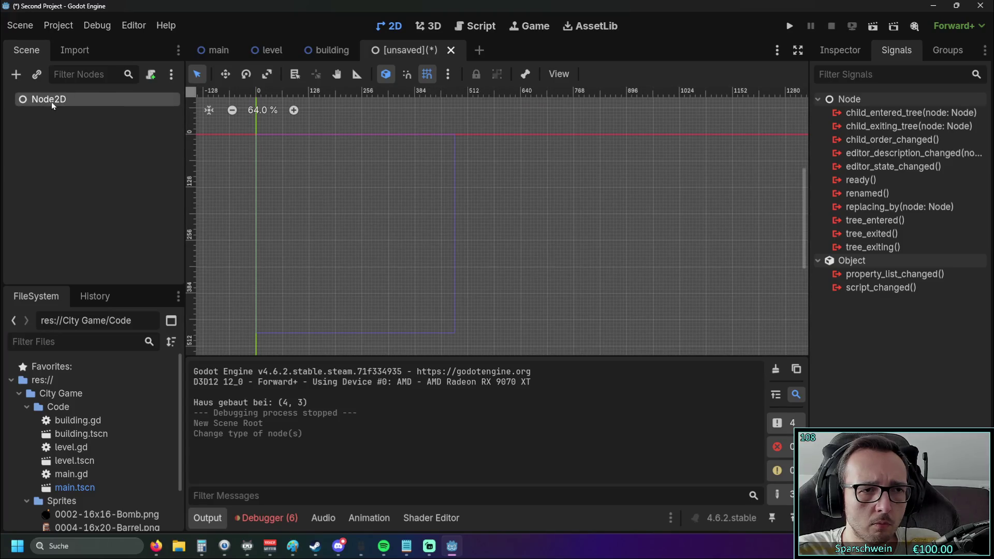
# - Rename the root to 'Global Timer' and bring up the attach-script dialog
pyautogui.doubleClick(64, 101)
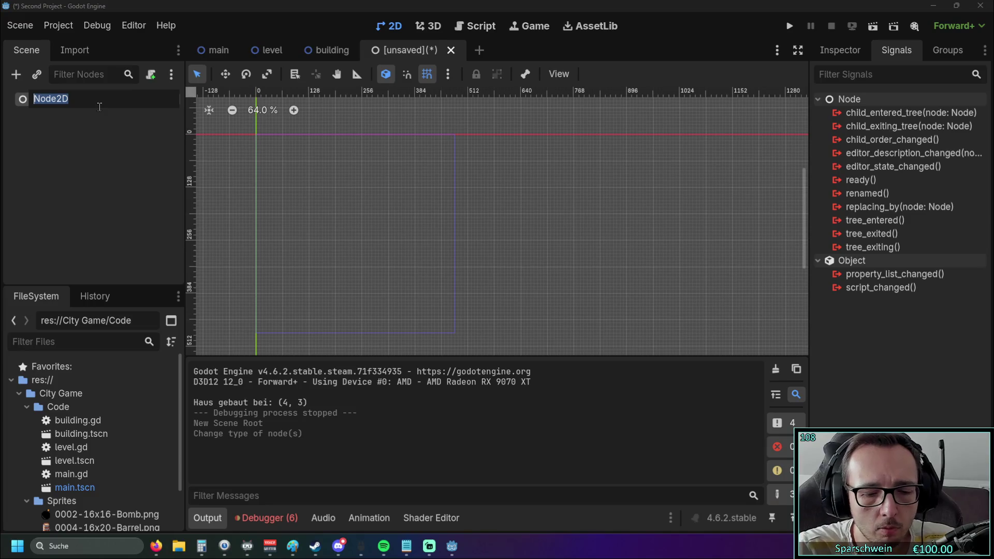
pyautogui.write('Global Timer')
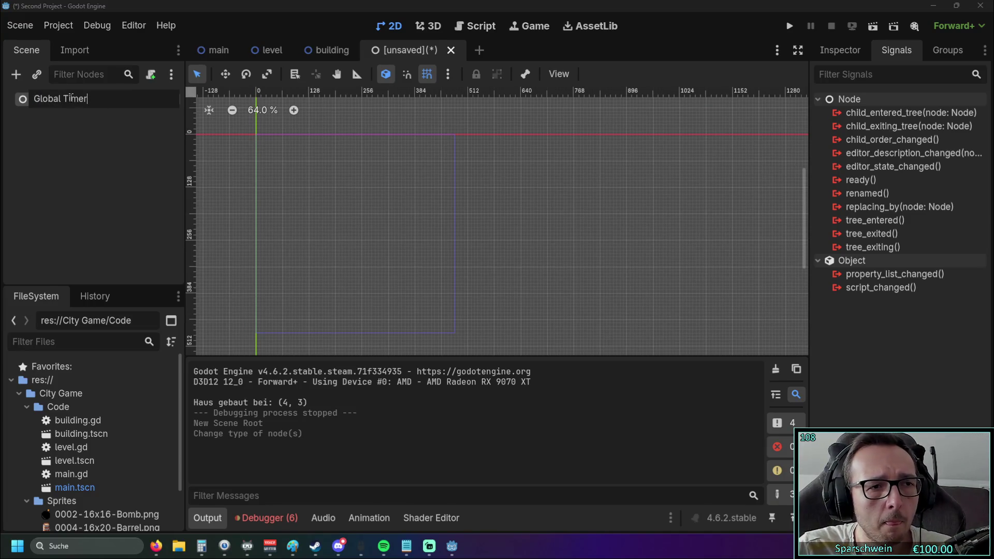
pyautogui.click(99, 148)
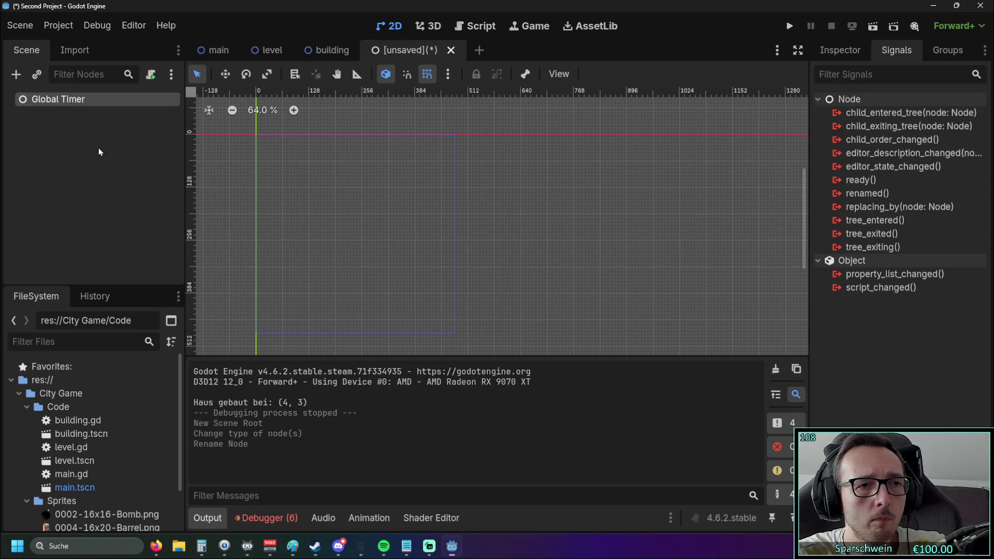
pyautogui.click(150, 74)
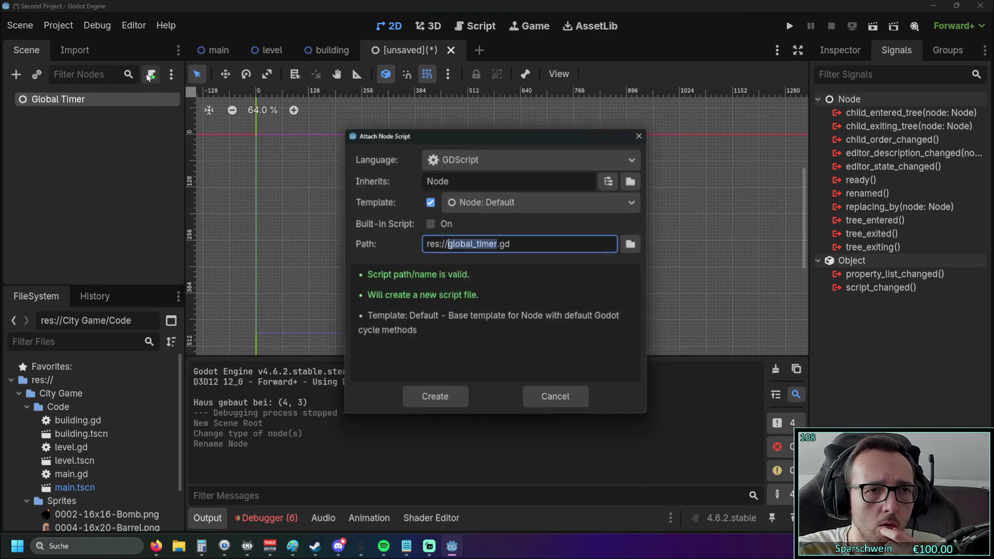
# - Create the global_timer.gd script and grab the Timer code from the browser
pyautogui.click(439, 404)
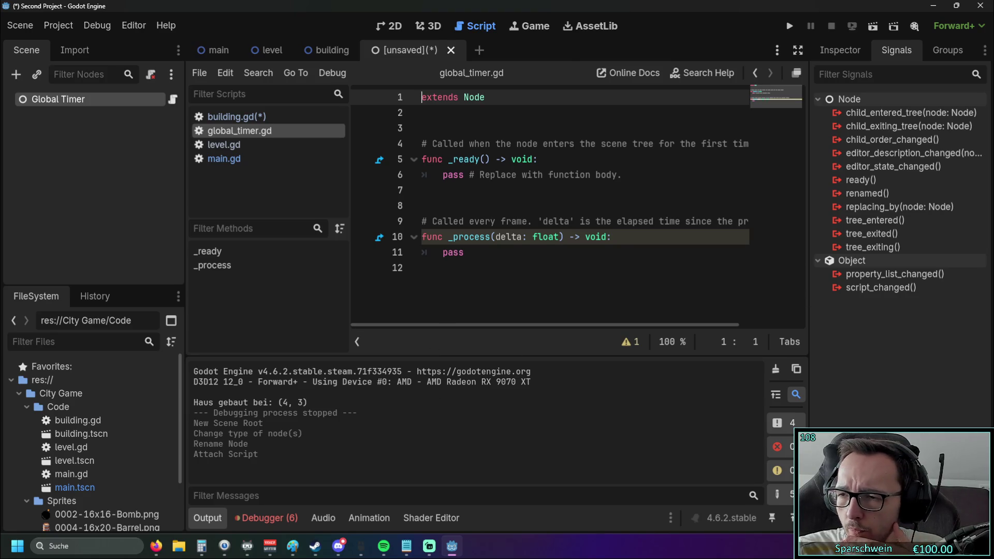
pyautogui.hotkey('alt', 'Tab')
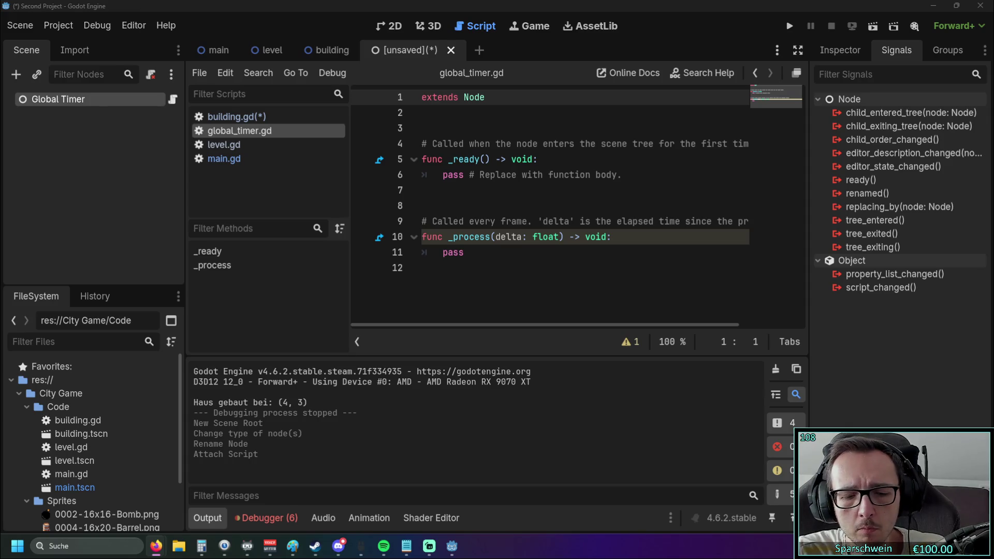
pyautogui.moveTo(422, 190); pyautogui.dragTo(397, 113)
pyautogui.click(479, 254)
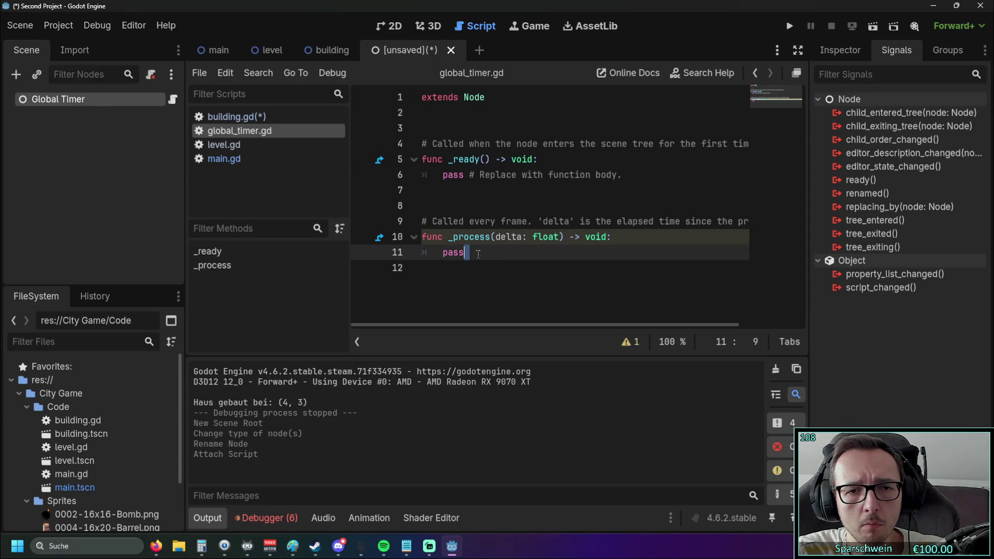
# - Replace the template code from line 3 with the pasted Timer code, removing the duplicate 'extends Node'
pyautogui.click(421, 144)
pyautogui.press('Return')
pyautogui.click(420, 127)
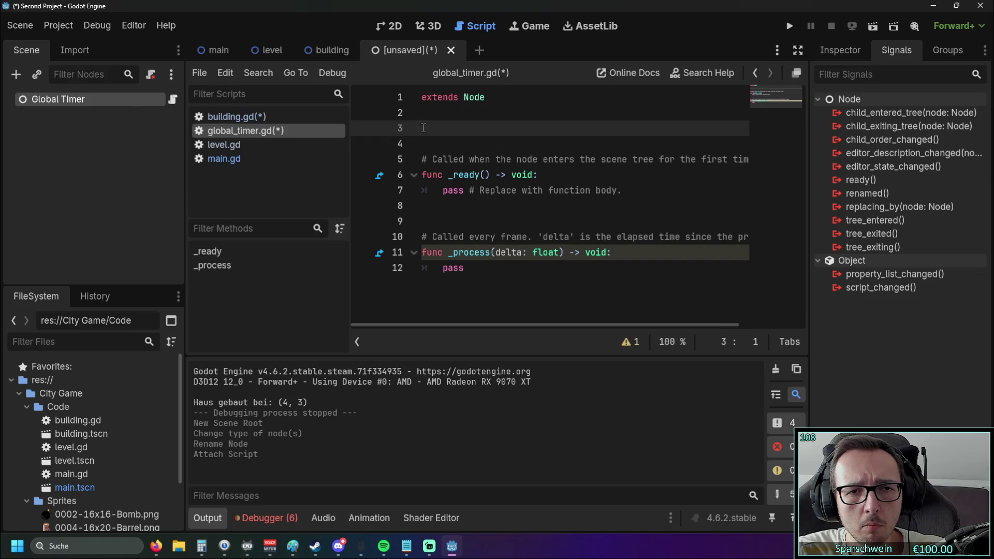
pyautogui.moveTo(424, 128); pyautogui.dragTo(594, 337)
pyautogui.write('extends Node  # Hier erstellen wir den Timer dynamisch im Code var spiel_timer: Timer  func _ready() -> void: \tspiel_timer = Timer.new() \tadd_child(spiel_timer) \t \t# Beispiel-Einstellungen für den Timer: \tspiel_timer.wait_time = 5.0 # 5 Sekunden Laufzeit \tspiel_timer.one_shot = true # Läuft nur einmal ab \t \t# Signal verbinden, wenn der Timer abläuft \tspiel_timer.timeout.connect(_on_timer_timeout)  func starte_timer() -> void: \tspiel_timer.start() \tprint("Globaler Timer gestartet!")  func _on_timer_timeout() -> void: \tprint("Globaler Timer ist abgelaufen!")')
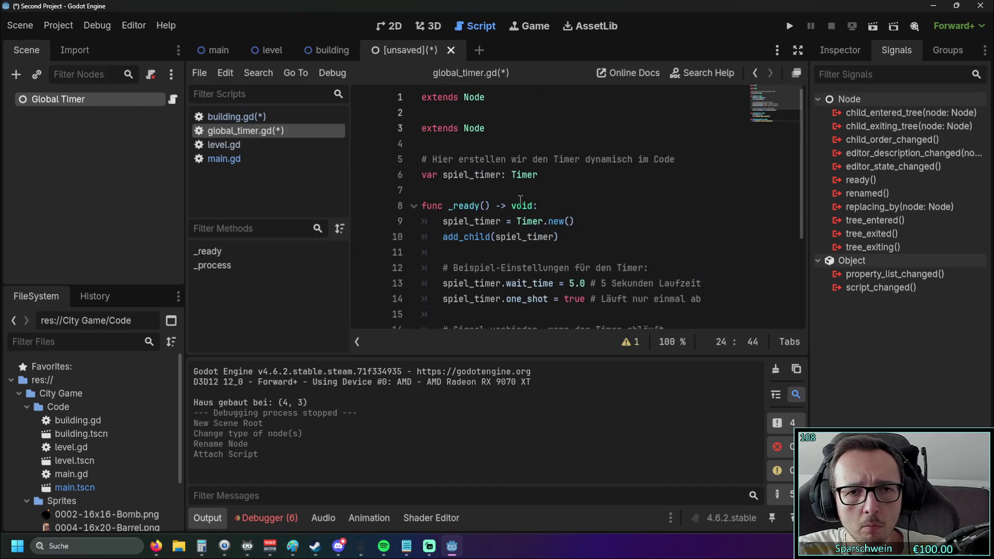
pyautogui.moveTo(505, 132); pyautogui.dragTo(366, 124)
pyautogui.press('BackSpace')
pyautogui.press('BackSpace')
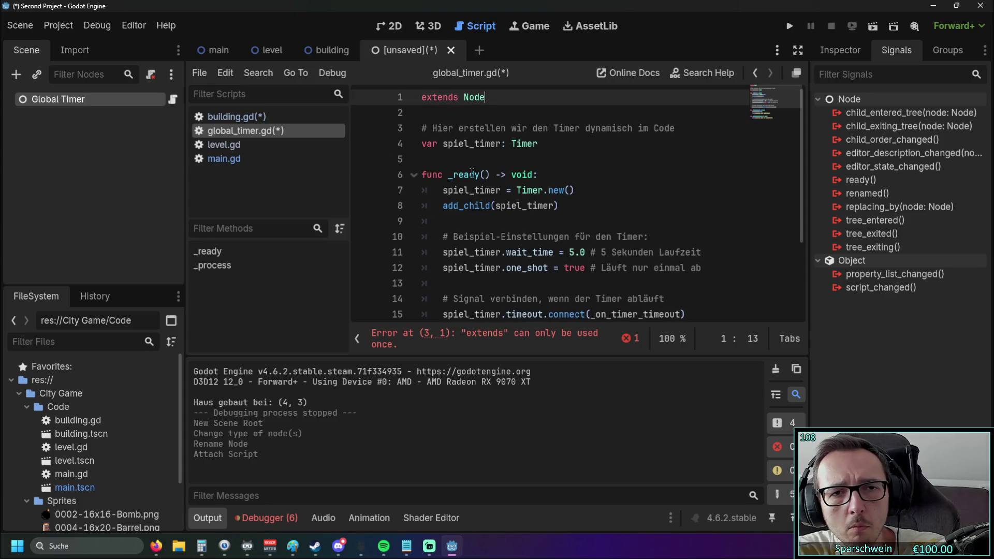
pyautogui.click(609, 174)
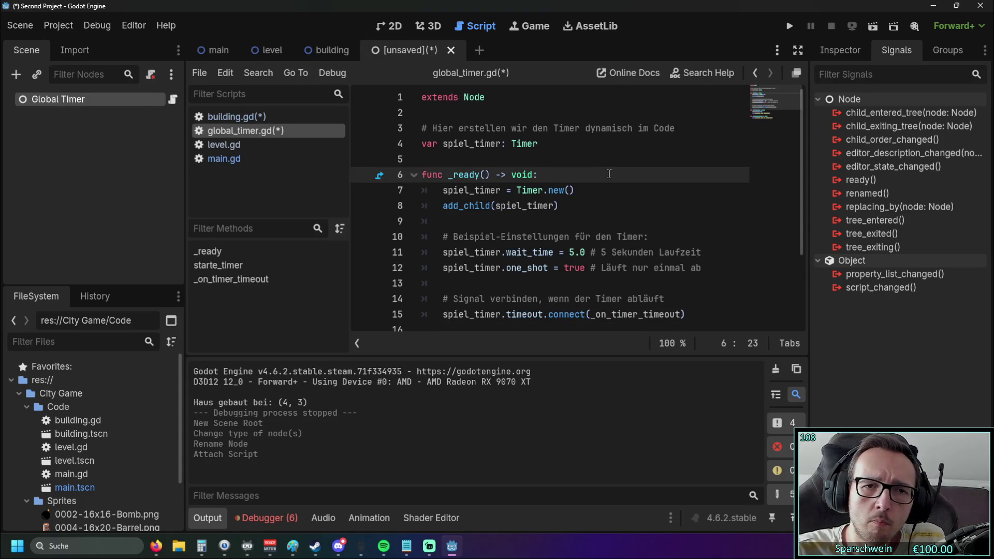
pyautogui.click(514, 128)
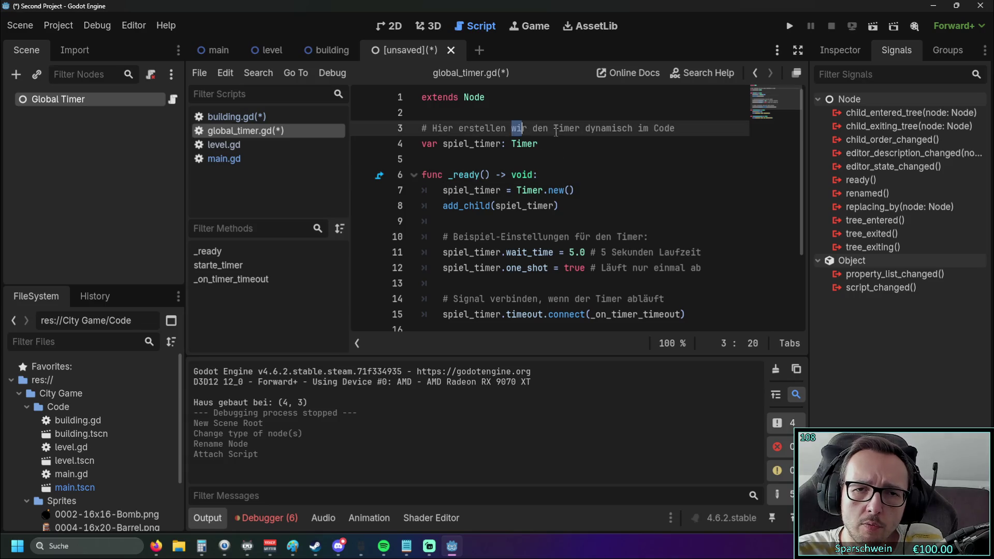
pyautogui.click(624, 160)
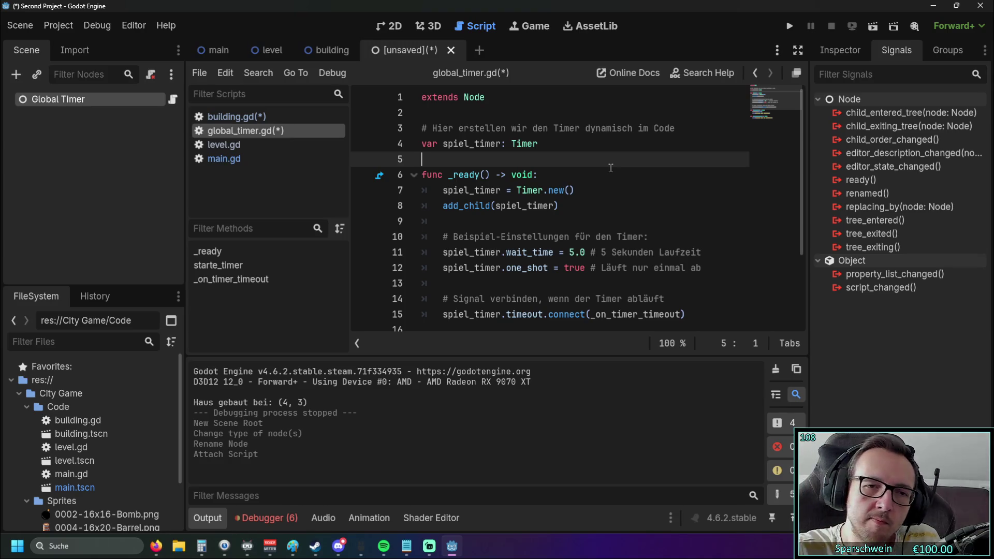
pyautogui.scroll(-2, 611, 168)
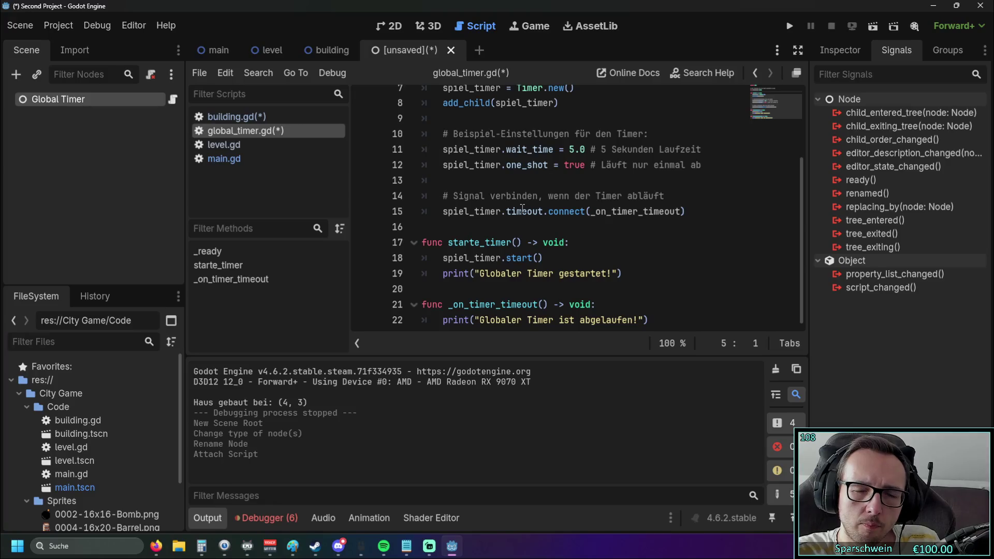
pyautogui.moveTo(523, 208)
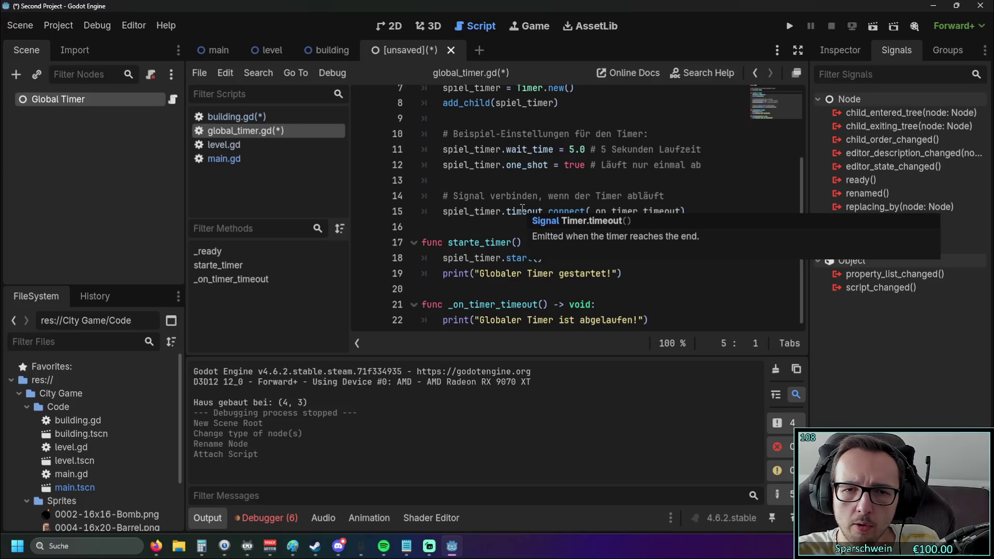
pyautogui.click(519, 232)
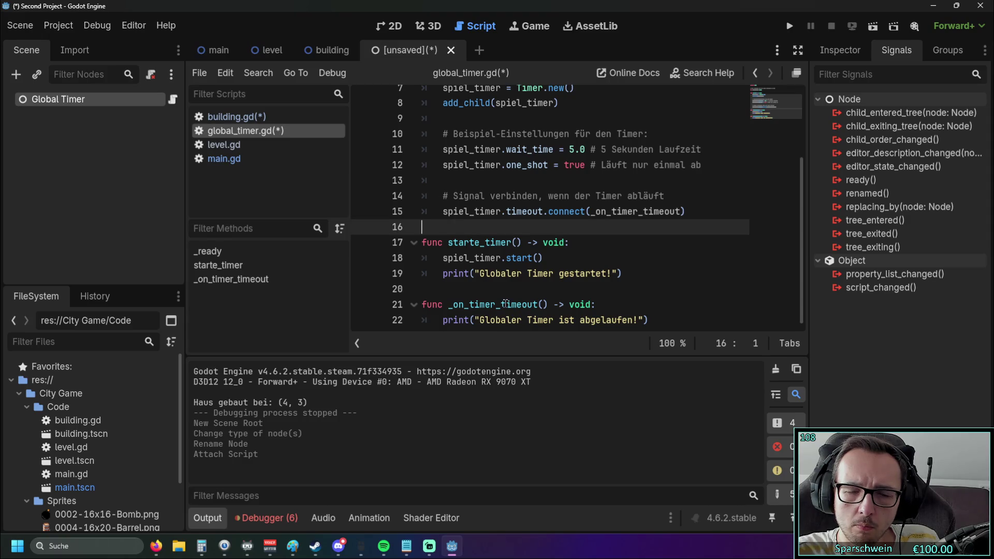
pyautogui.scroll(2, 505, 303)
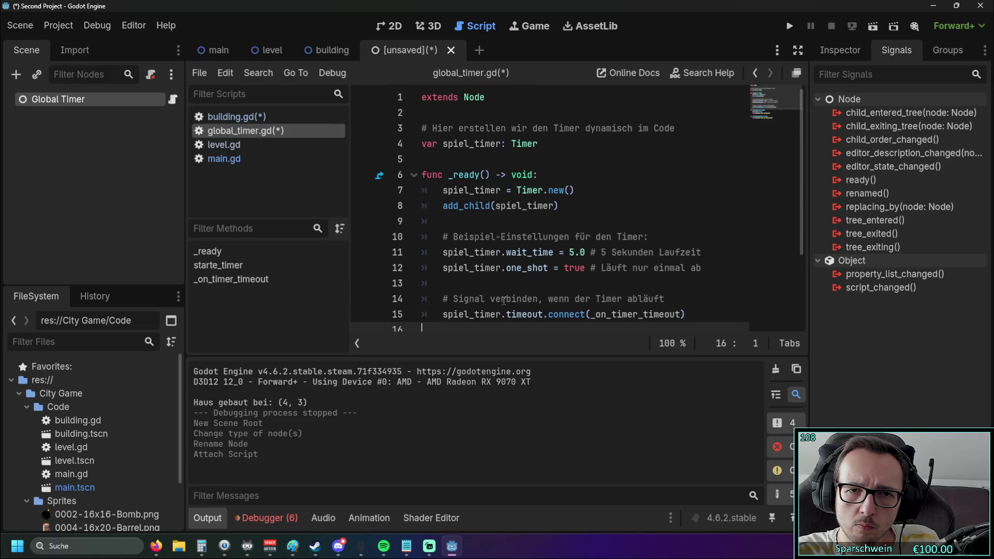
pyautogui.moveTo(529, 145)
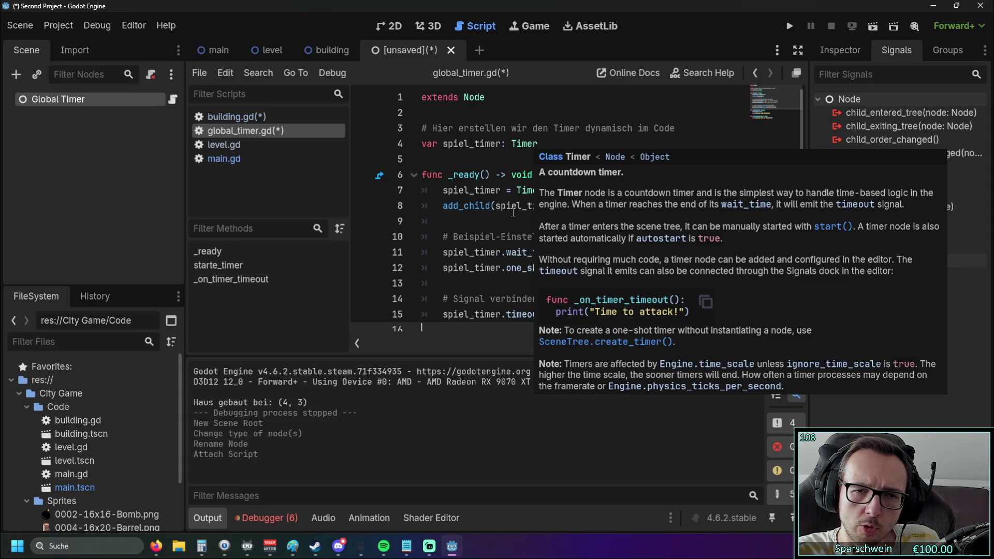
pyautogui.click(514, 217)
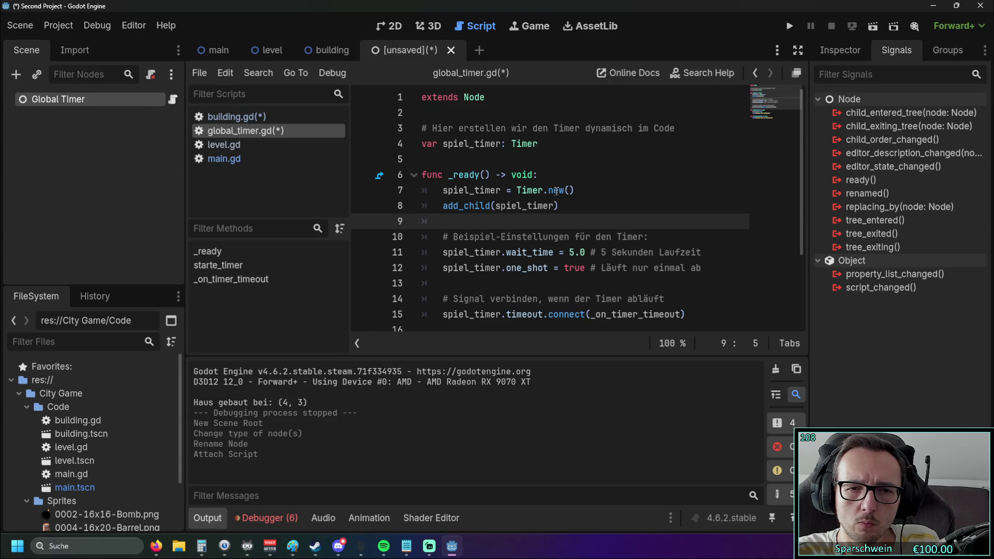
pyautogui.scroll(-2, 556, 191)
pyautogui.scroll(1, 557, 191)
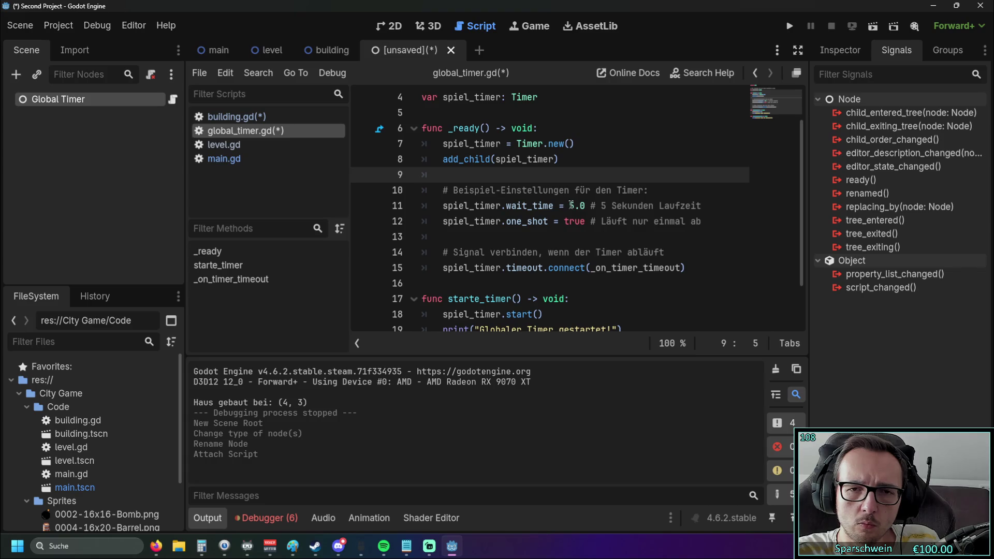
pyautogui.click(572, 205)
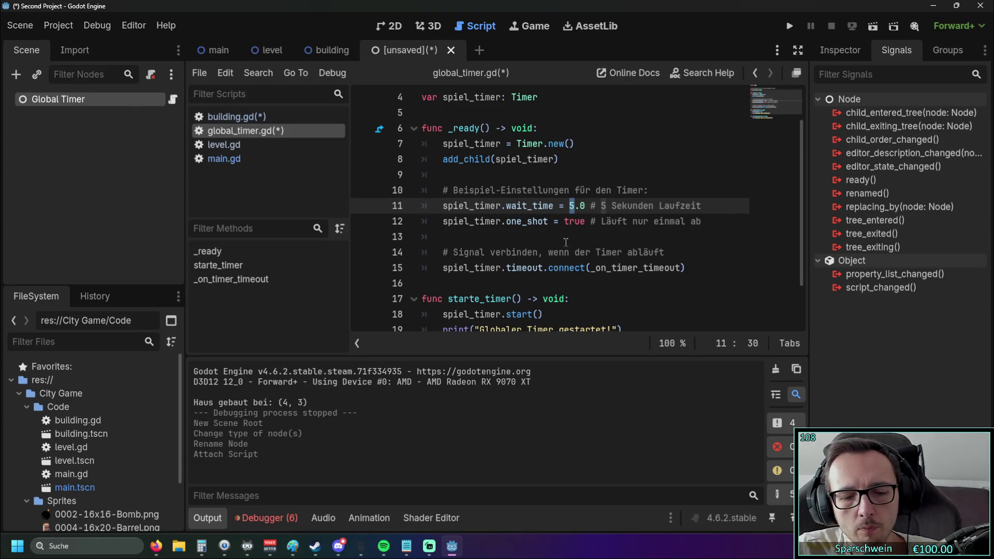
# - Change spiel_timer's wait_time from 5.0 to 1.0 and one_shot from true to false
pyautogui.write('1')
pyautogui.moveTo(564, 222); pyautogui.dragTo(587, 222)
pyautogui.write('false')
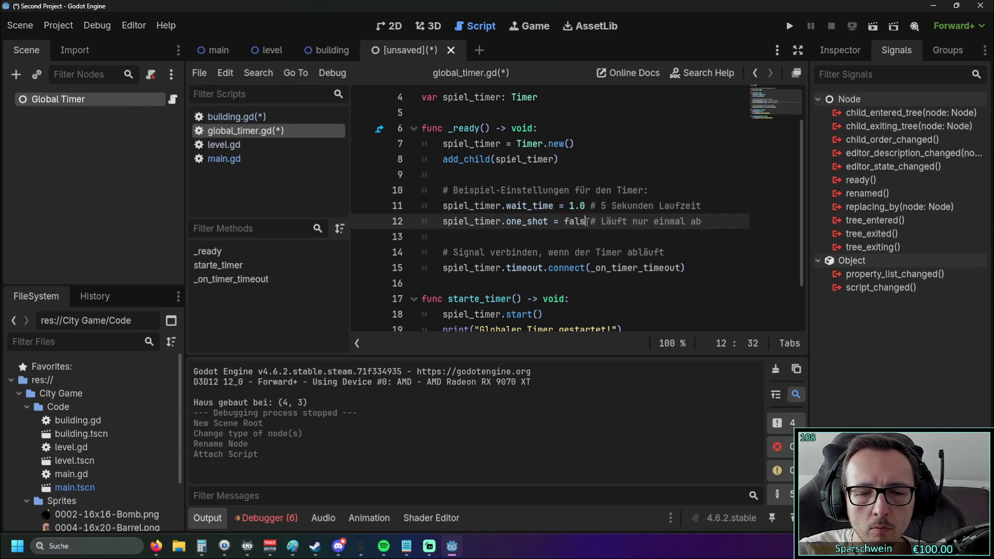
pyautogui.click(567, 238)
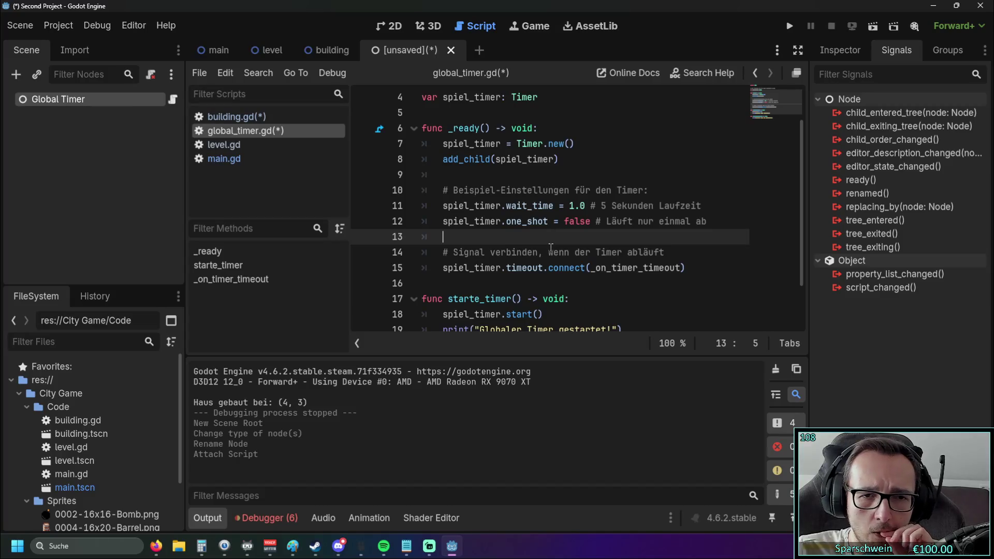
pyautogui.scroll(-2, 524, 227)
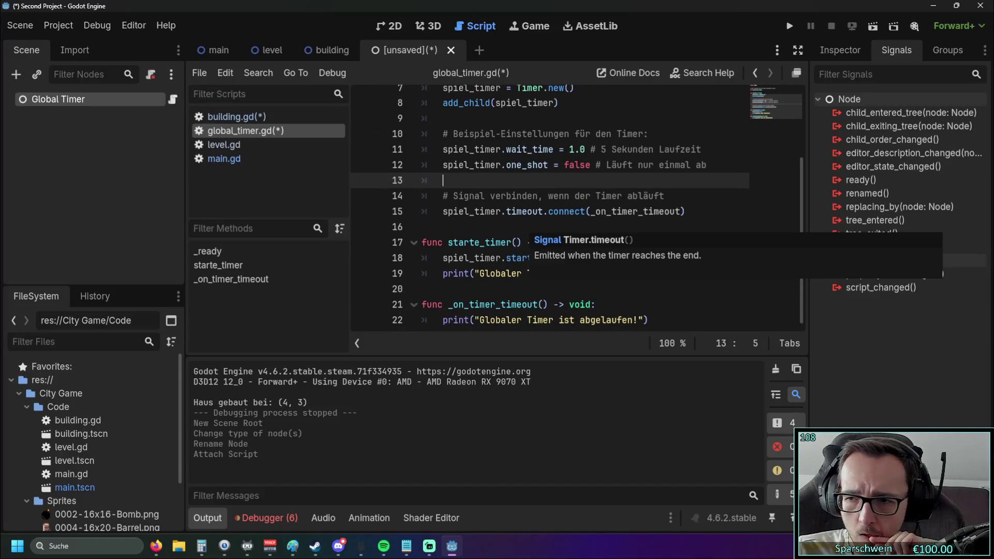
pyautogui.hotkey('alt', 'Tab')
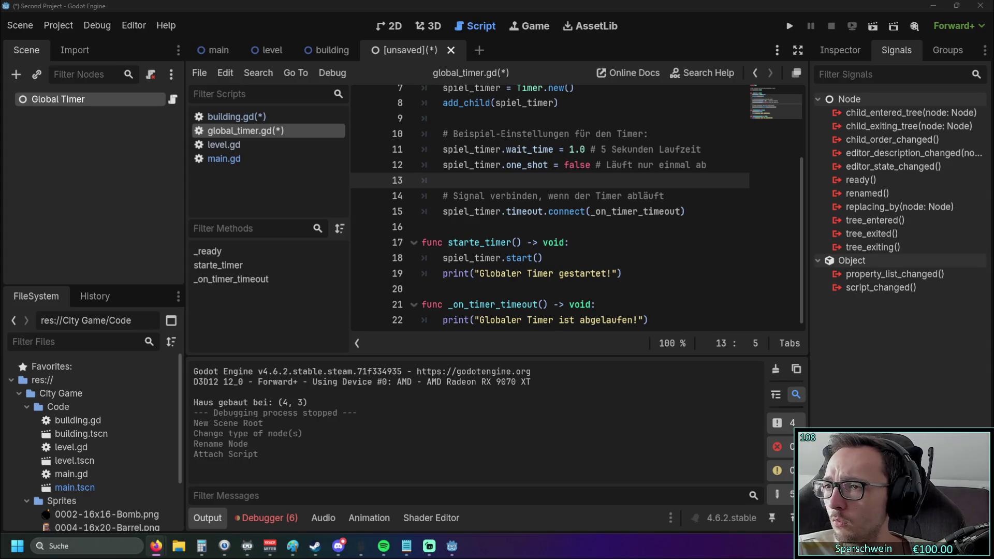
# - Save the Global Timer scene as global_timer.tscn in res://City Game/Code
pyautogui.click(95, 125)
pyautogui.click(80, 101)
pyautogui.click(94, 175)
pyautogui.hotkey('ctrl', 's')
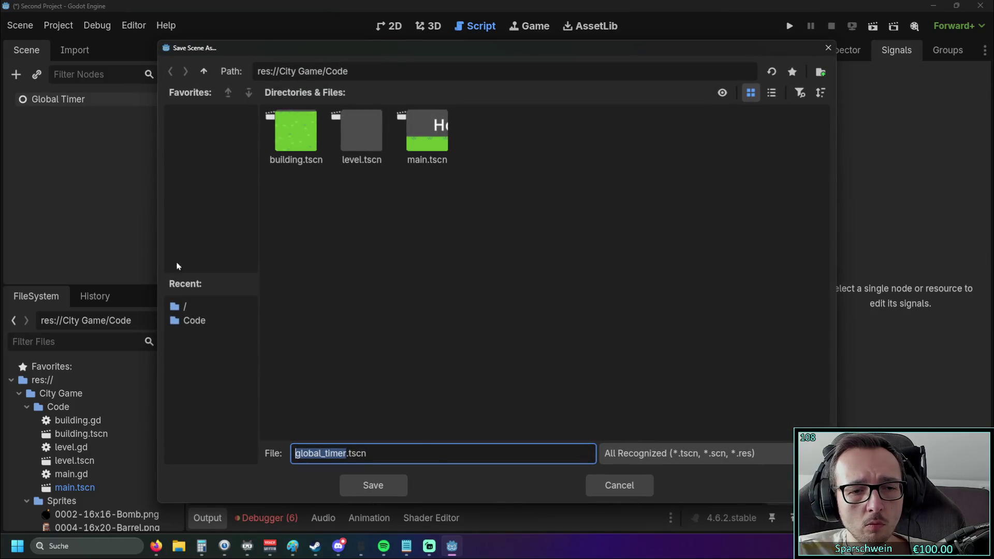
pyautogui.click(391, 487)
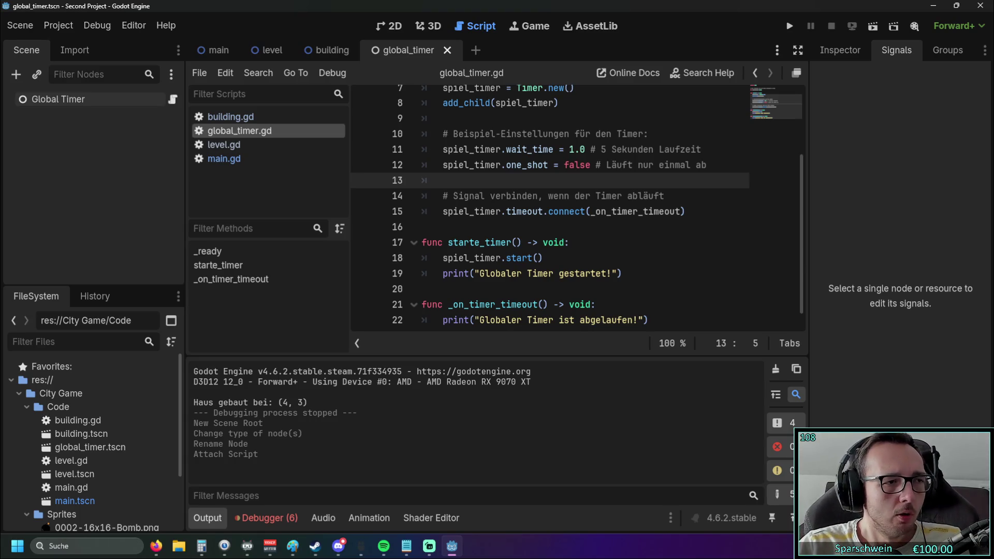
# - Switch from Godot to another open application
pyautogui.hotkey('alt', 'Tab')
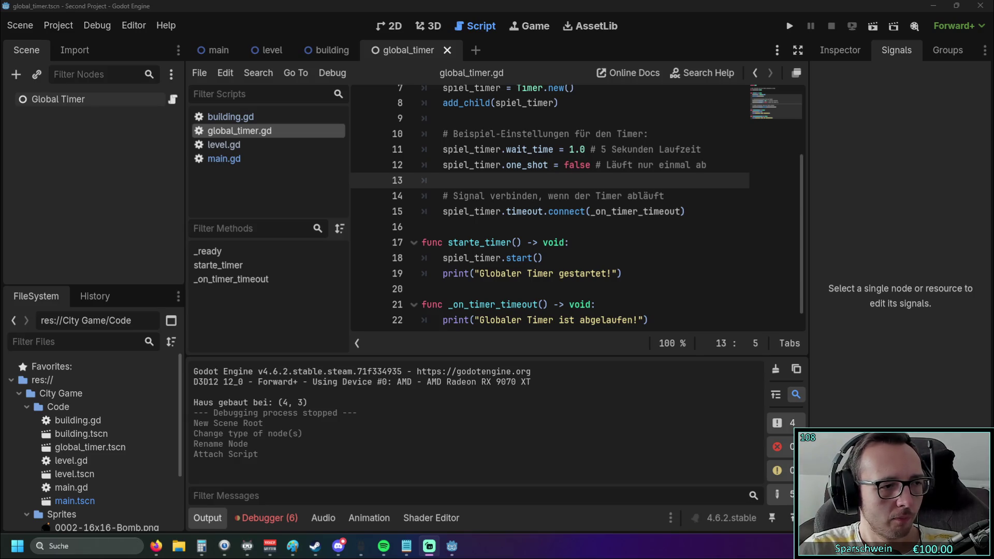
# - Flip between main.gd, global_timer.gd and building.gd in the script list
pyautogui.scroll(2, 514, 282)
pyautogui.scroll(-3, 514, 282)
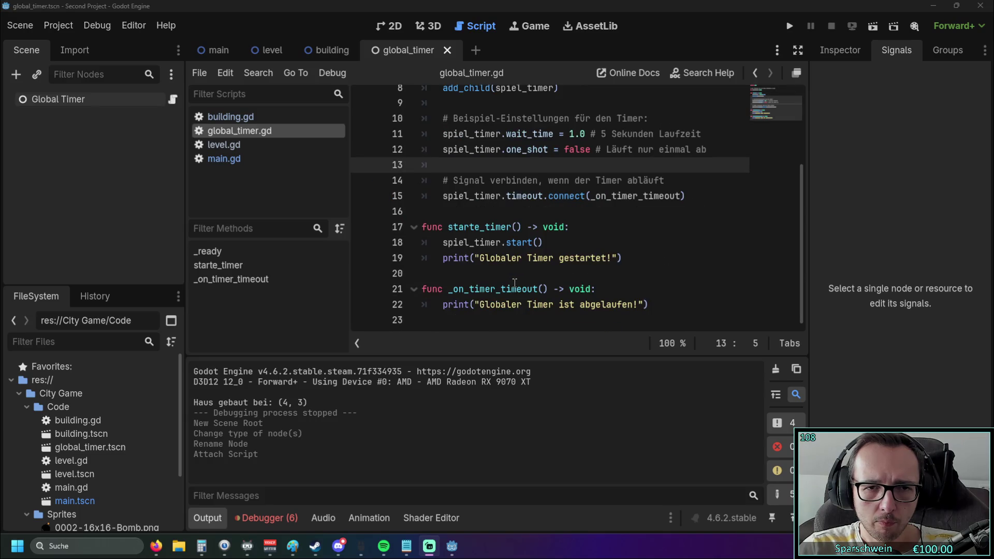
pyautogui.click(260, 160)
pyautogui.click(254, 131)
pyautogui.click(244, 116)
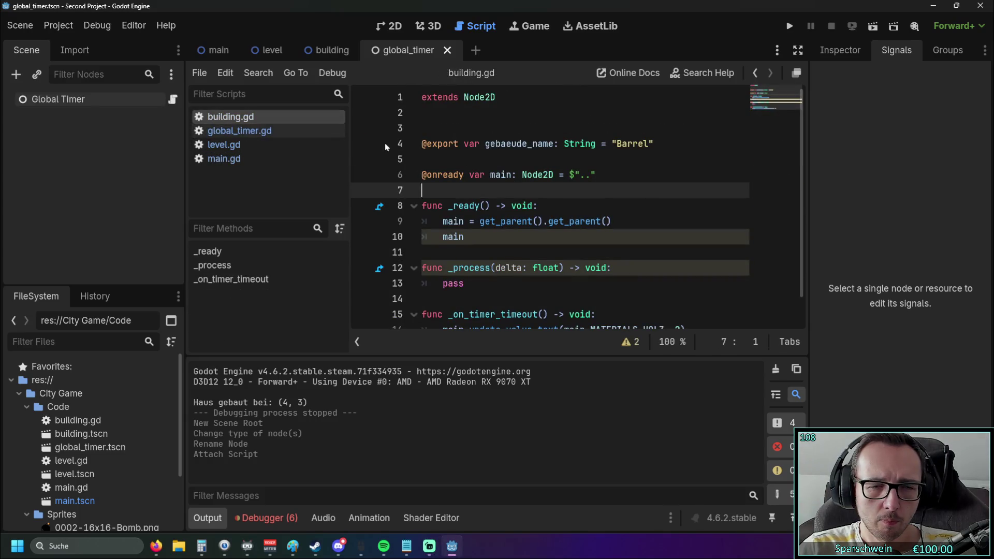
# - Cycle through the building, level and main scene tabs, ending on global_timer
pyautogui.click(332, 50)
pyautogui.click(270, 50)
pyautogui.click(212, 50)
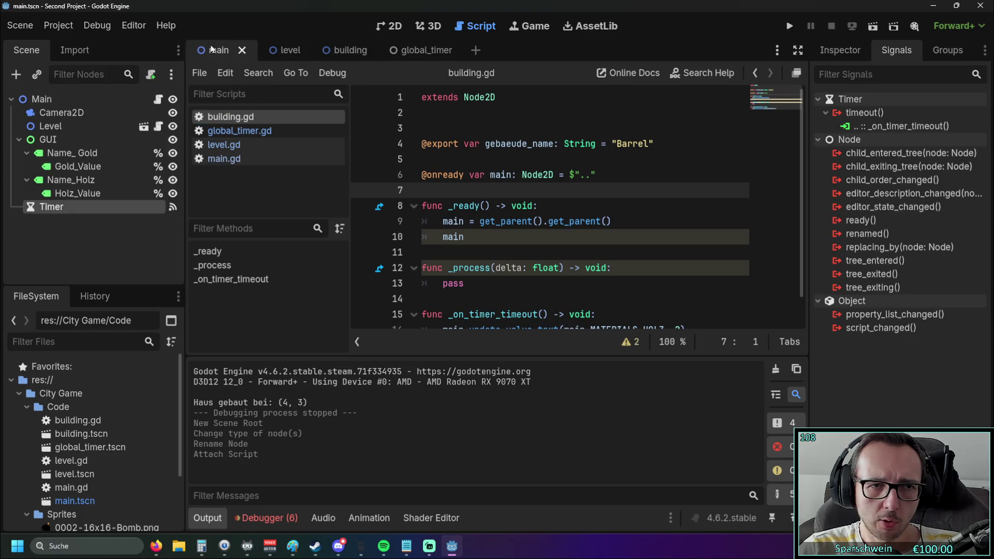
pyautogui.click(287, 51)
pyautogui.click(346, 49)
pyautogui.click(415, 51)
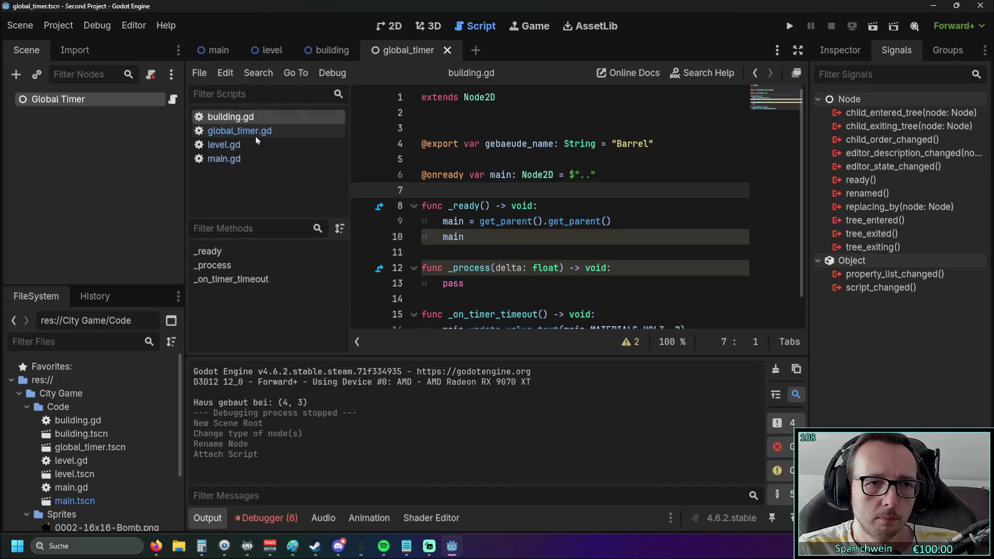
# - Bring up main.gd via global_timer.gd and scroll into its code
pyautogui.click(241, 130)
pyautogui.click(240, 159)
pyautogui.scroll(-6, 519, 175)
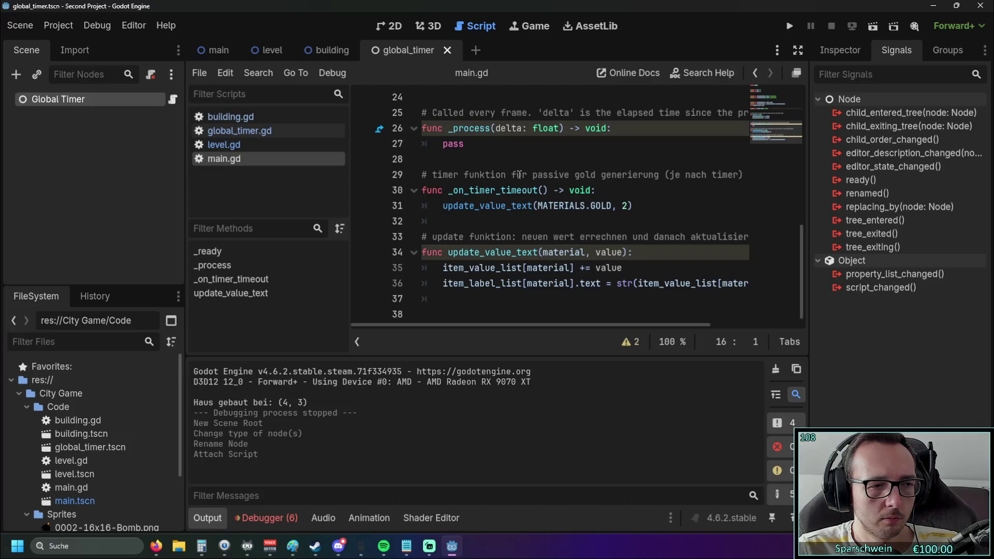
# - Scroll through main.gd's update_value_text function, then go back to building.gd
pyautogui.scroll(8, 519, 175)
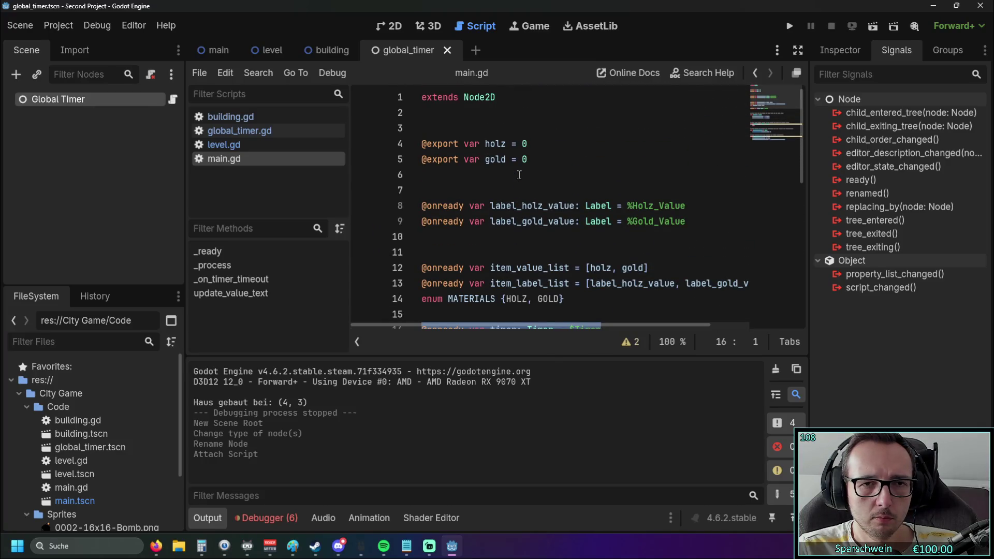
pyautogui.scroll(-8, 519, 175)
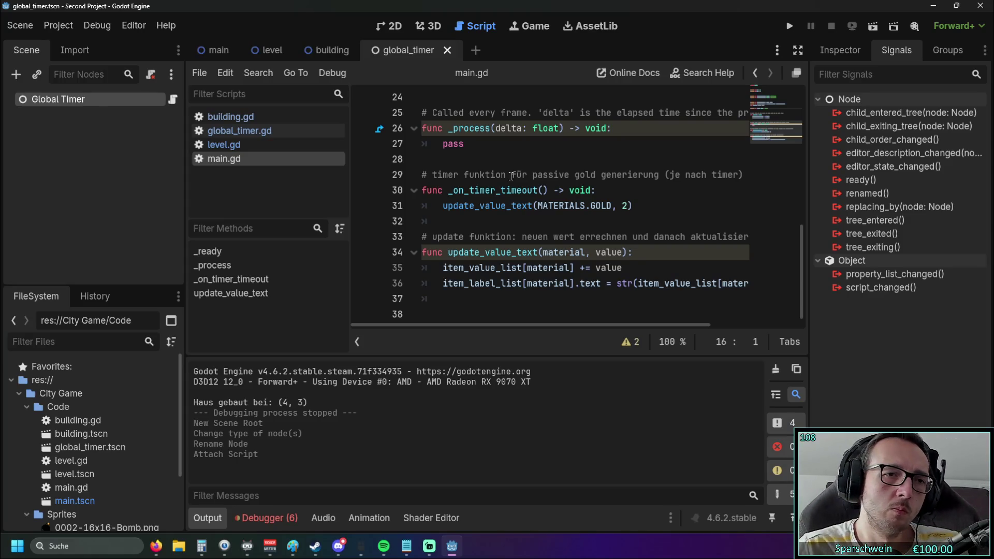
pyautogui.click(230, 116)
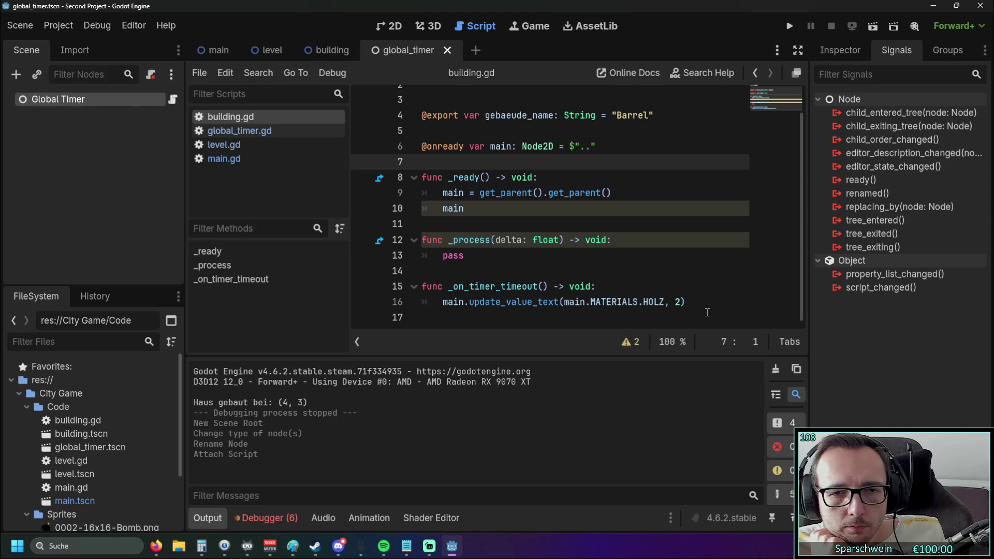
# - Delete the stray 'main' line from _ready in building.gd
pyautogui.click(494, 258)
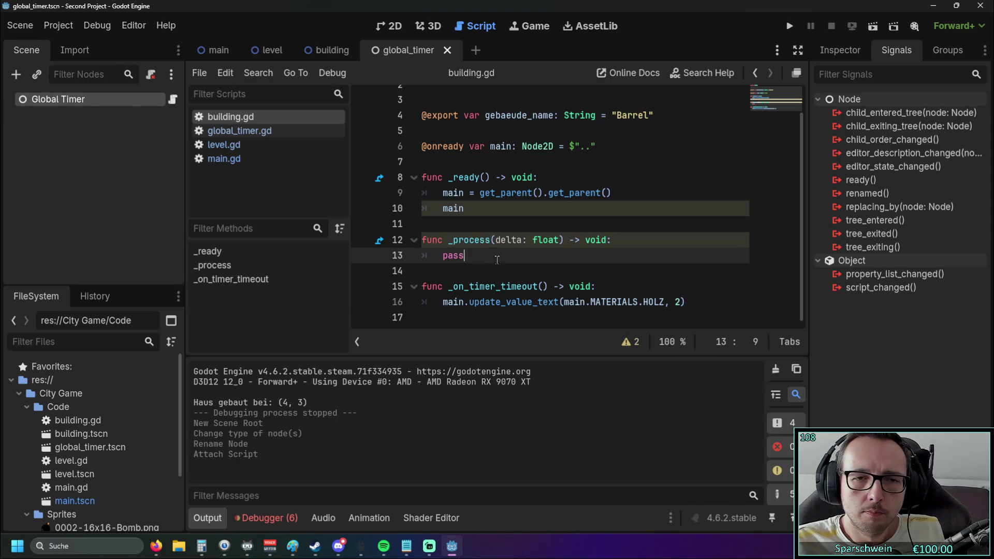
pyautogui.click(507, 240)
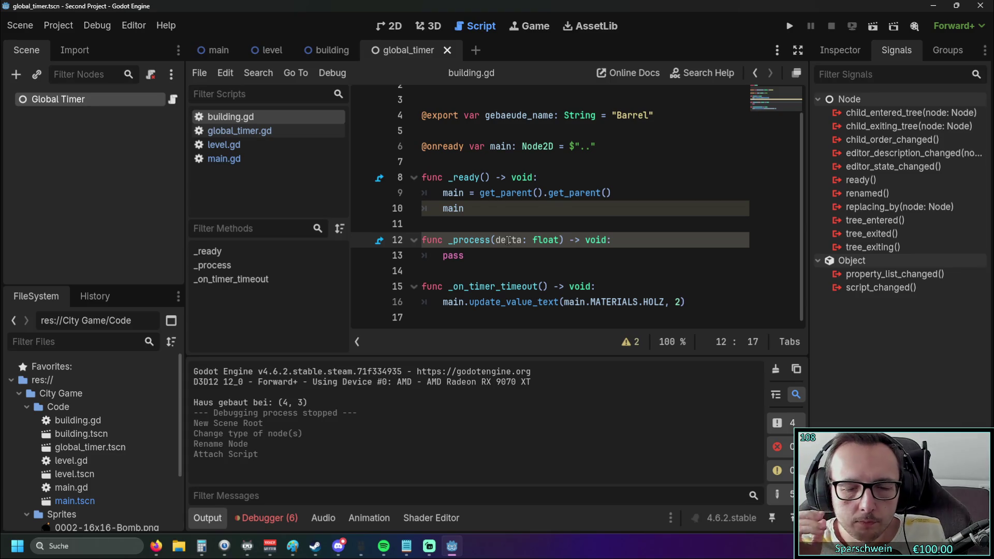
pyautogui.click(389, 209)
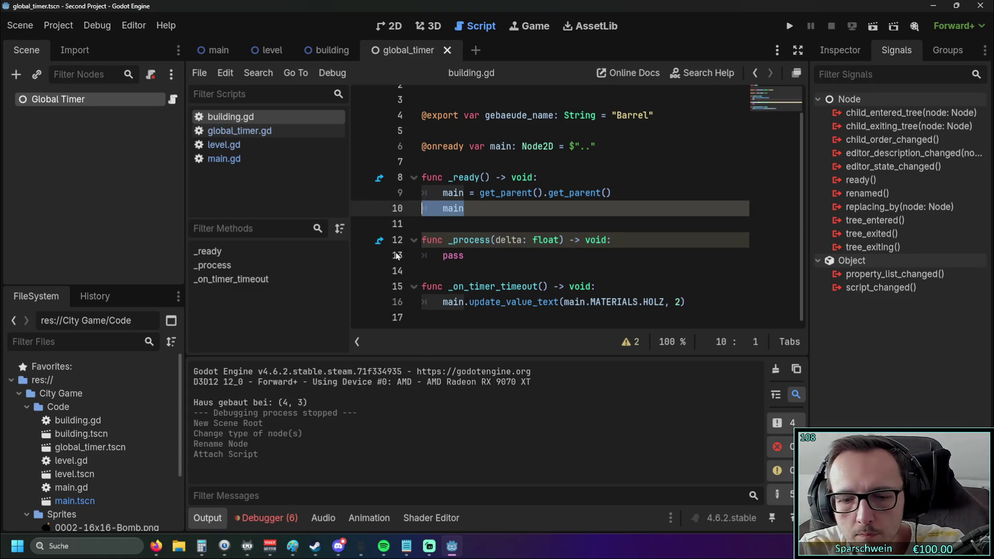
pyautogui.press('Delete')
# - Move the Holz update_value_text call into _process in place of pass, appending '* delta'
pyautogui.click(396, 287)
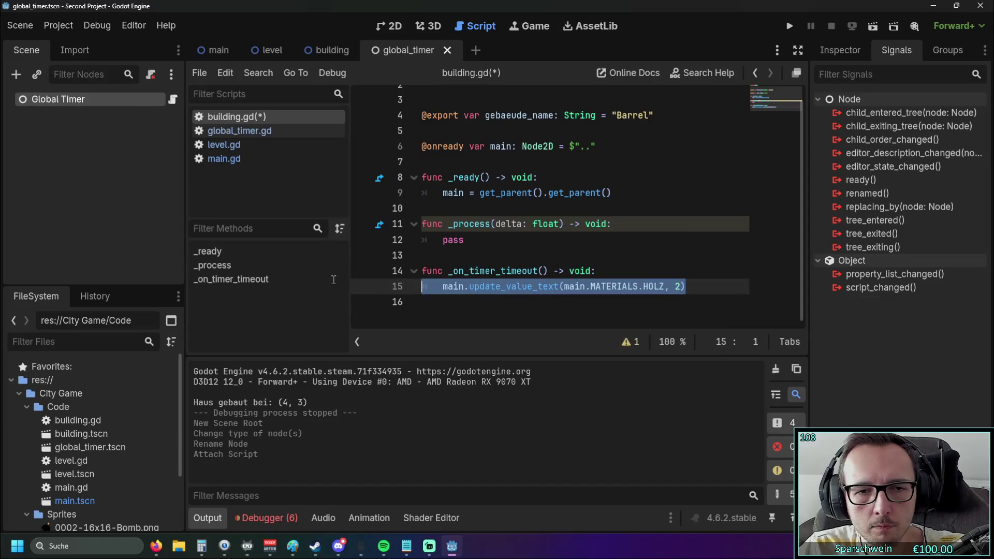
pyautogui.hotkey('ctrl', 'x')
pyautogui.click(449, 240)
pyautogui.doubleClick(448, 239)
pyautogui.hotkey('ctrl', 'v')
pyautogui.press('Home')
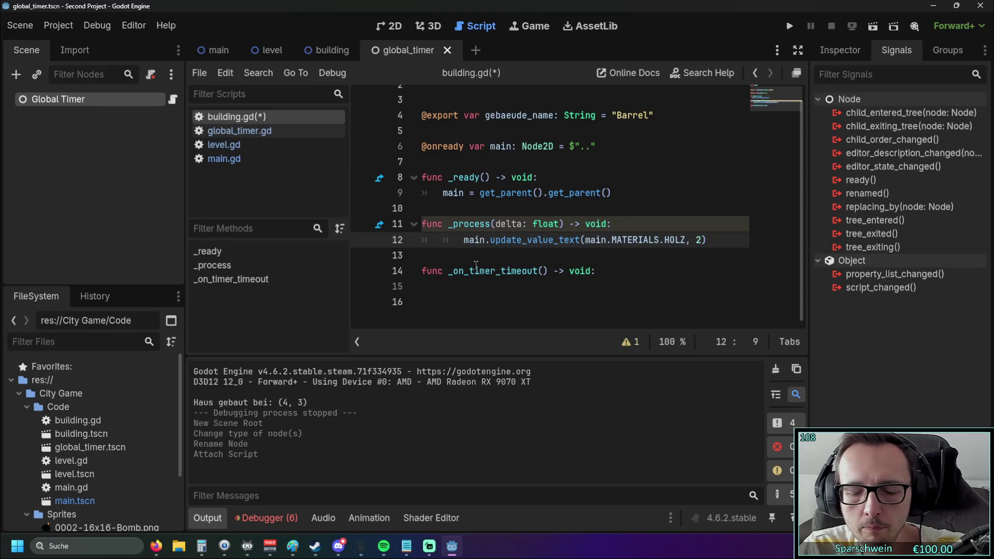
pyautogui.press('BackSpace')
pyautogui.click(684, 240)
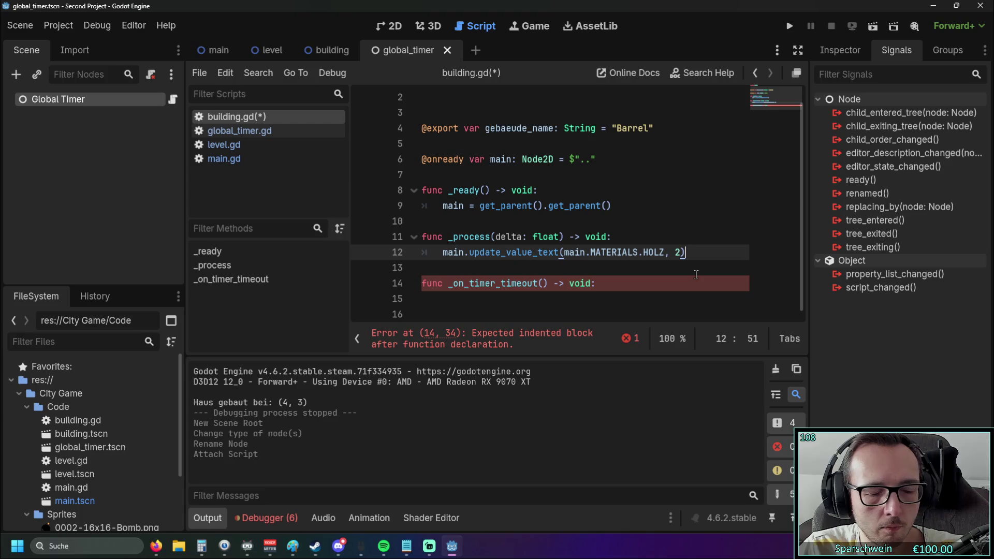
pyautogui.write(' * delta')
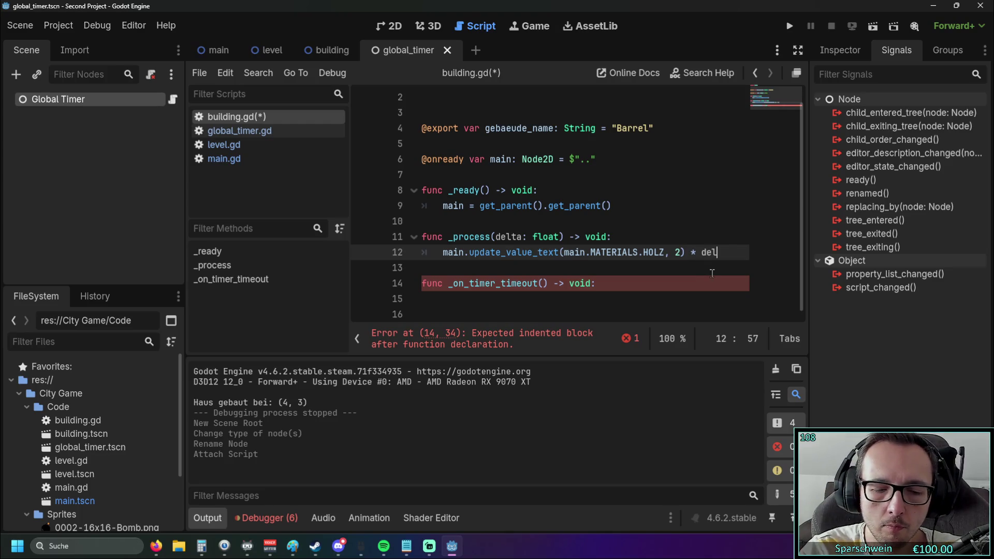
# - Remove the emptied _on_timer_timeout function and save the script
pyautogui.click(642, 293)
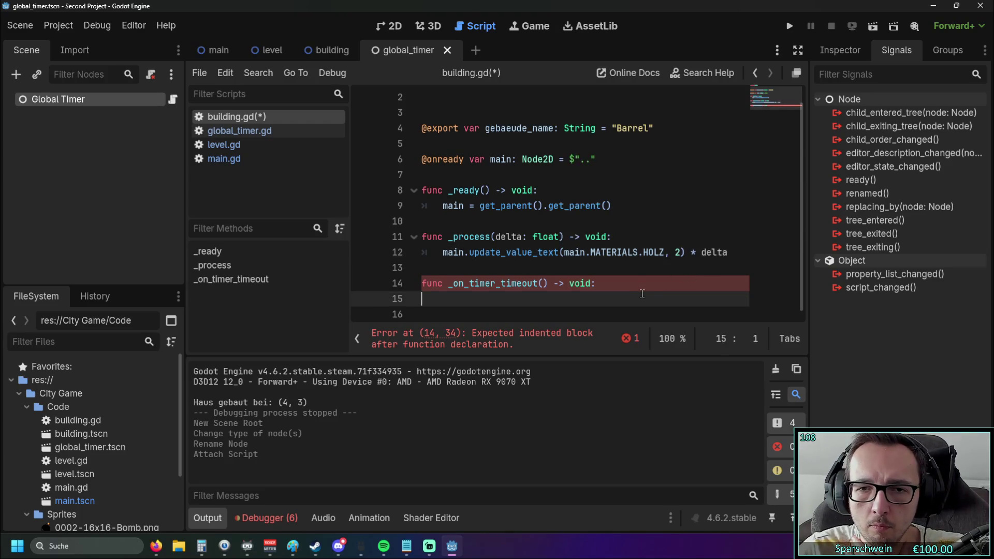
pyautogui.moveTo(619, 289); pyautogui.dragTo(361, 289)
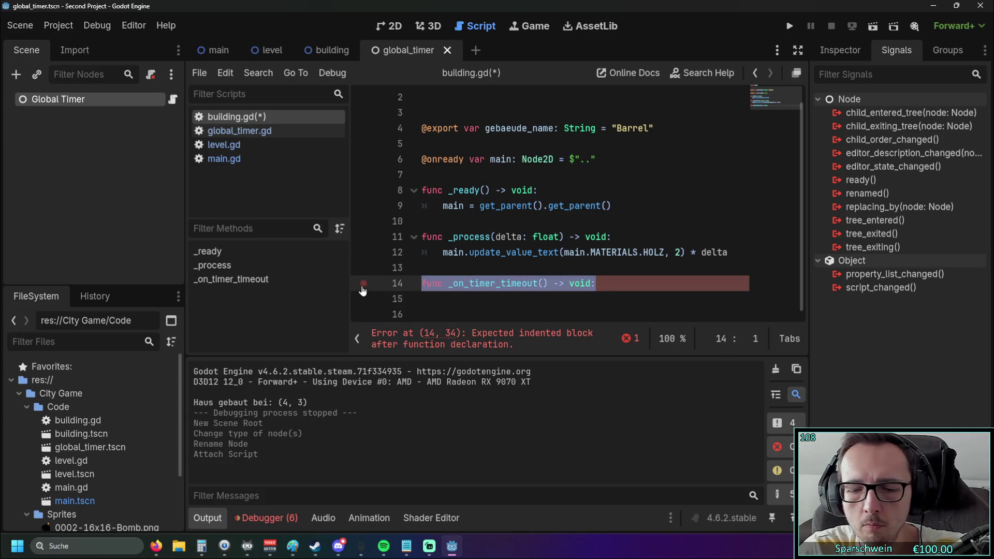
pyautogui.press('BackSpace')
pyautogui.press('Return')
pyautogui.click(790, 25)
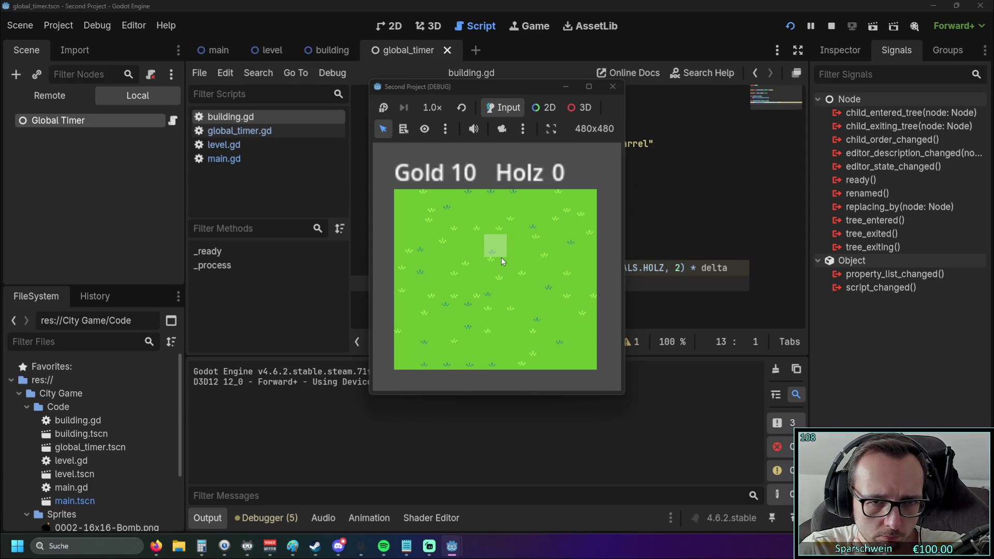
# - Place a building on the grass, hitting the 'Invalid operands Nil and float' error
pyautogui.click(501, 245)
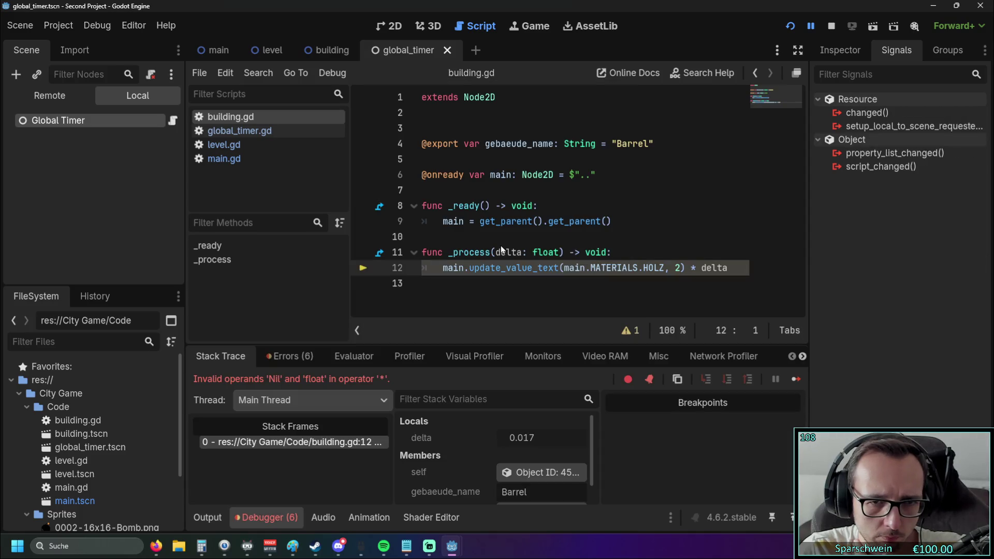
# - Delete '* delta' from the Holz update call on building.gd line 12
pyautogui.click(535, 281)
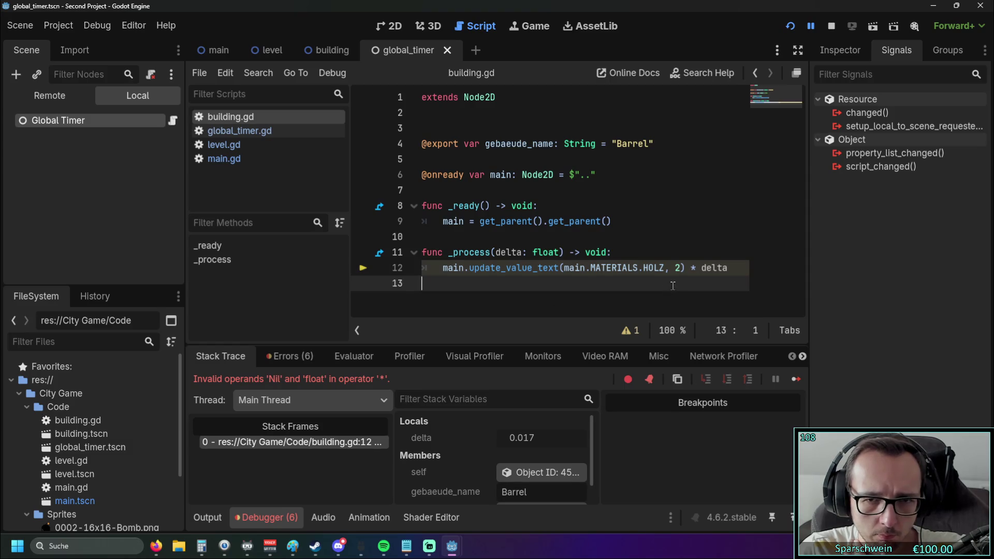
pyautogui.moveTo(730, 267); pyautogui.dragTo(690, 269)
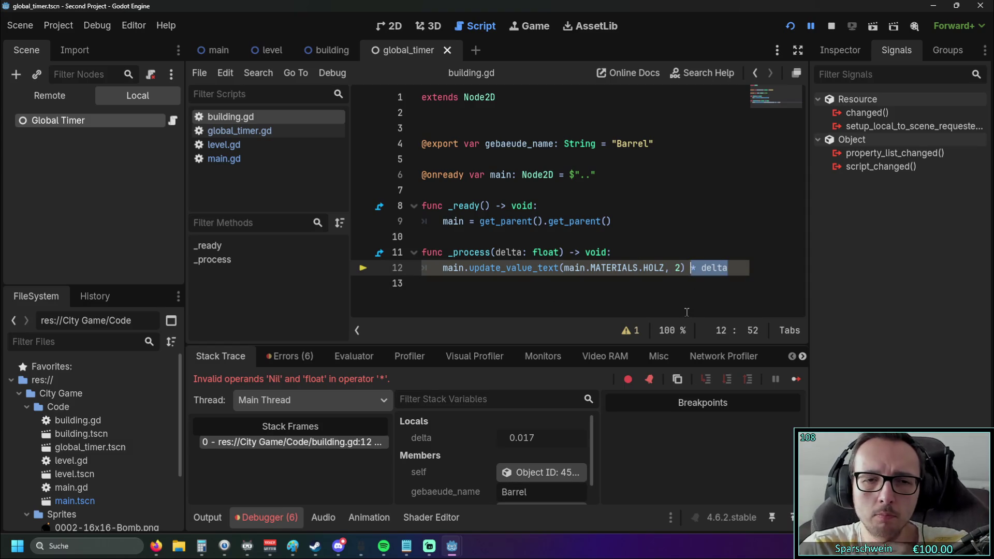
pyautogui.press('BackSpace')
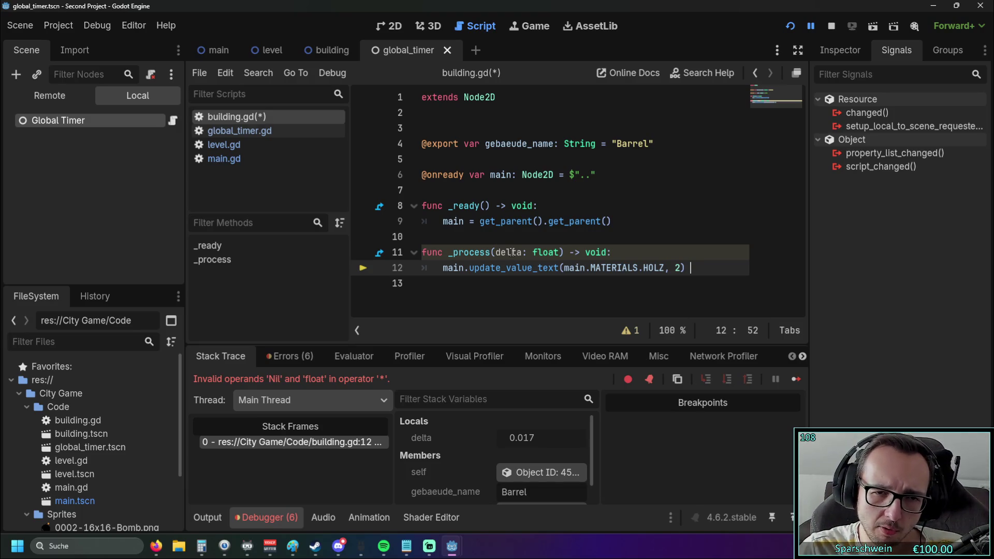
# - Open global_timer.gd and scroll through its spiel_timer setup and _on_timer_timeout
pyautogui.moveTo(512, 252)
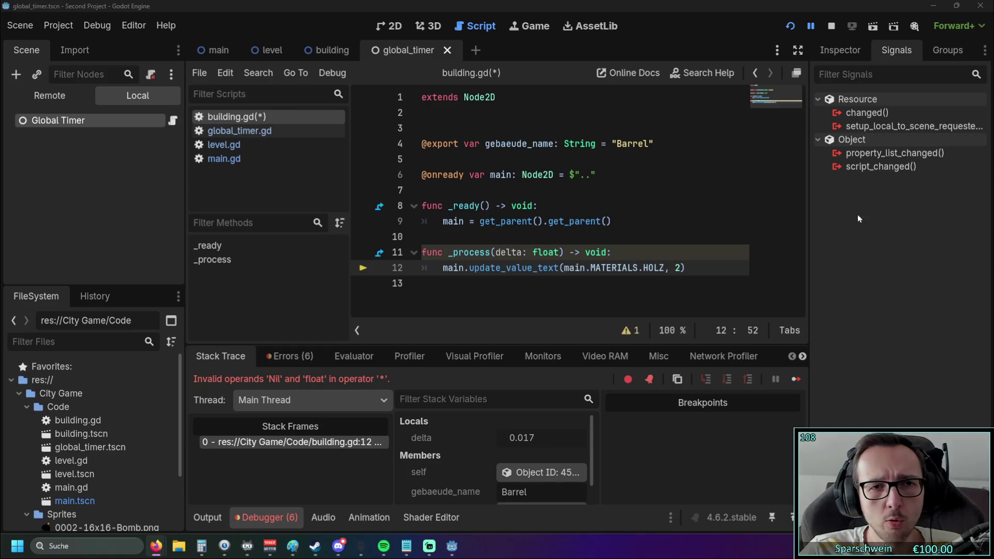
pyautogui.click(240, 130)
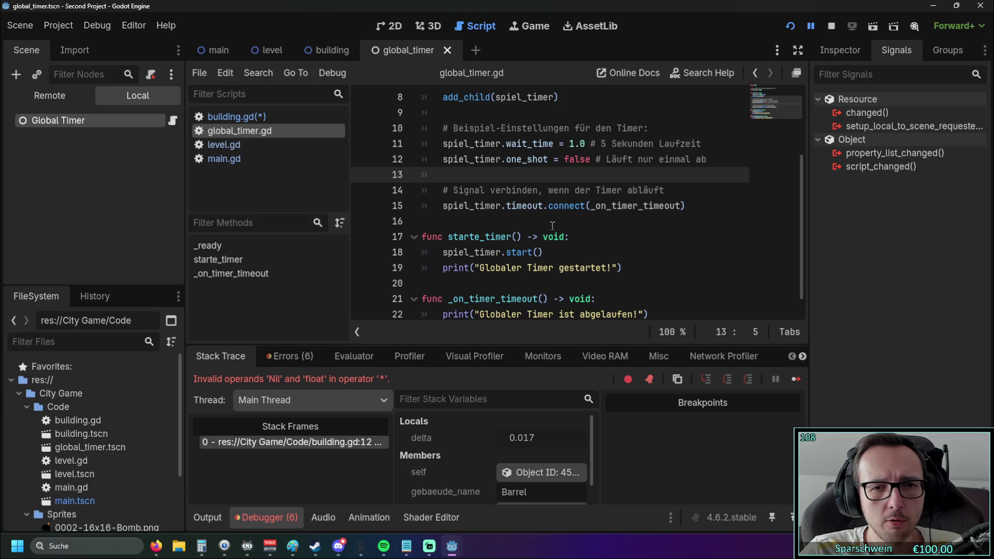
pyautogui.scroll(-1, 553, 225)
pyautogui.scroll(3, 553, 226)
pyautogui.scroll(-3, 553, 226)
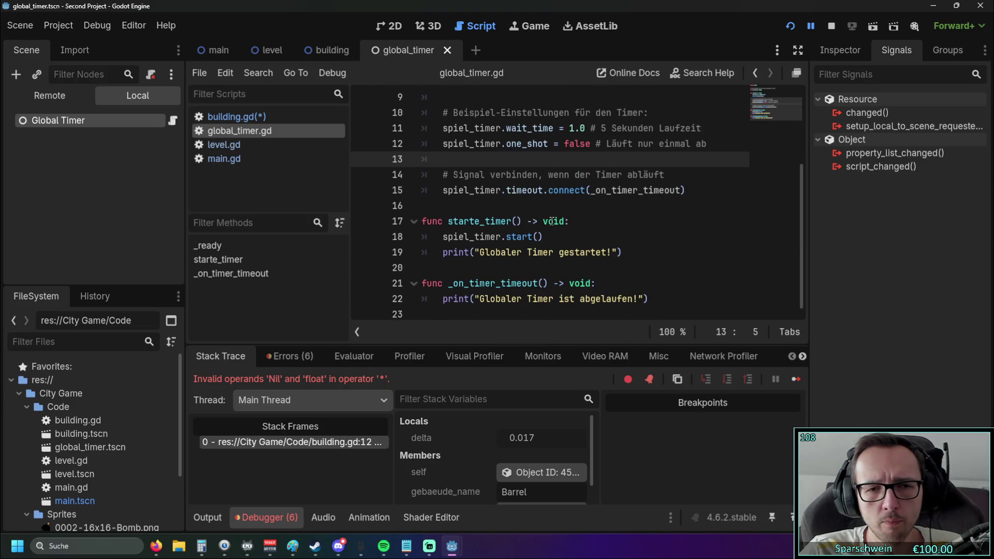
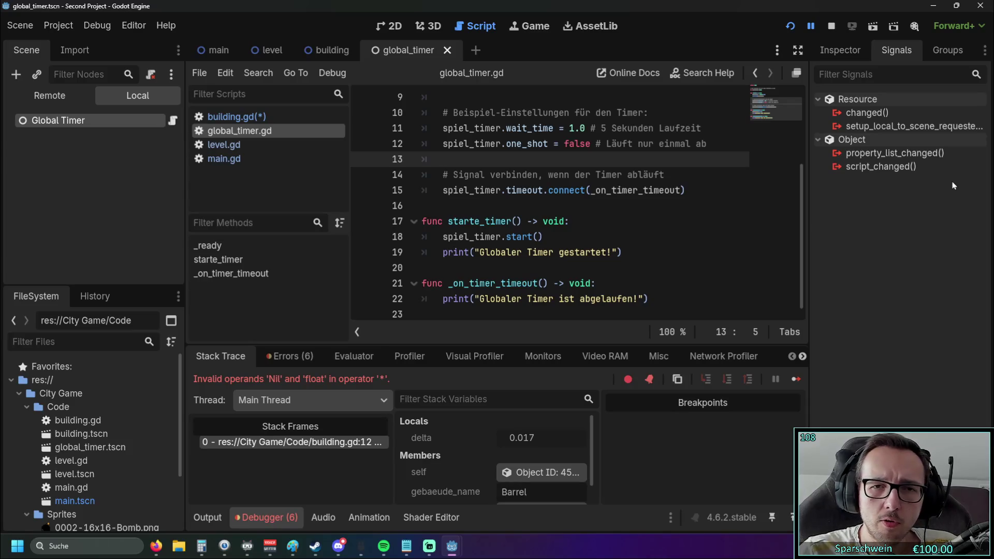
# - Scroll through and review the timer code in the open script
pyautogui.scroll(3, 601, 233)
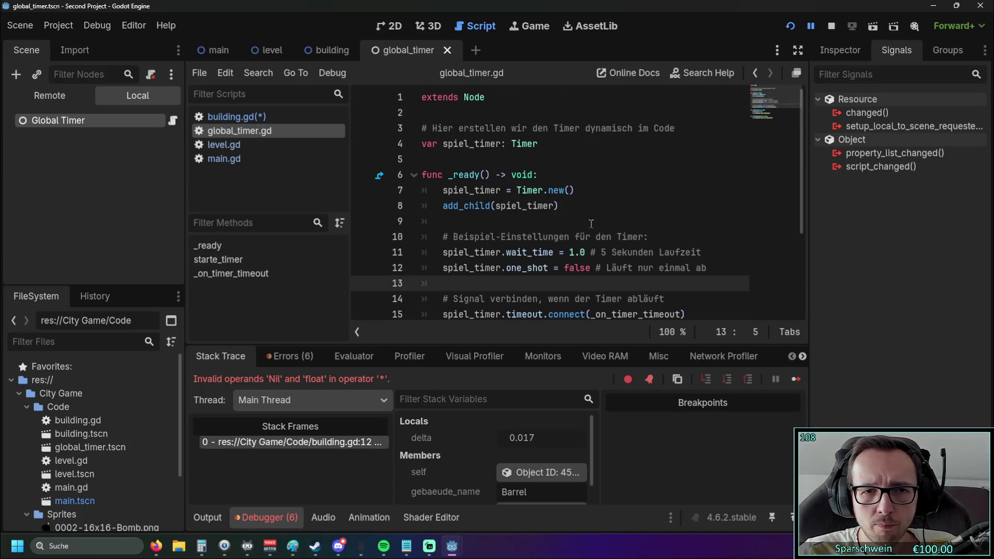
pyautogui.scroll(-3, 588, 212)
pyautogui.moveTo(655, 299)
pyautogui.mouseDown()
pyautogui.moveTo(430, 192)
pyautogui.moveTo(425, 154)
pyautogui.mouseUp()
pyautogui.scroll(-3, 518, 207)
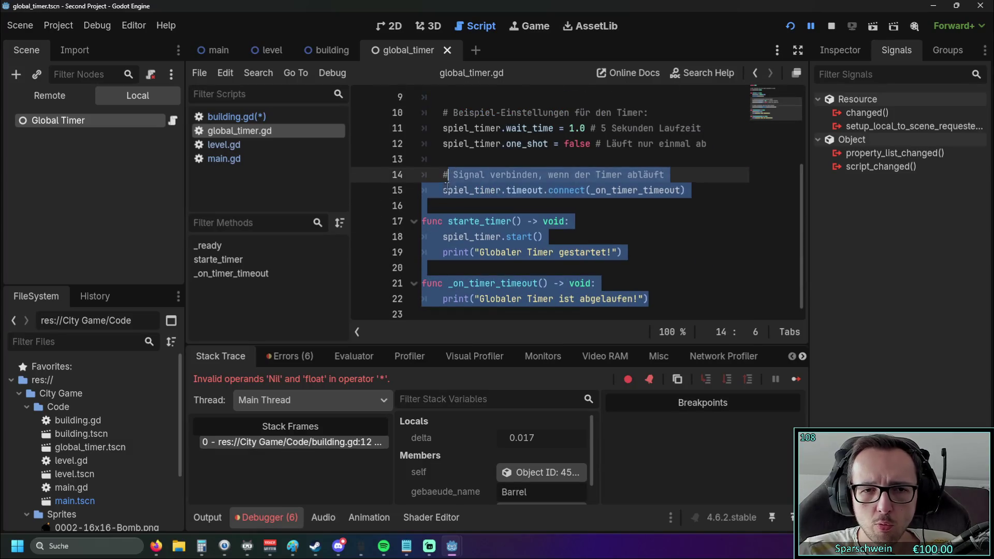
pyautogui.click(626, 221)
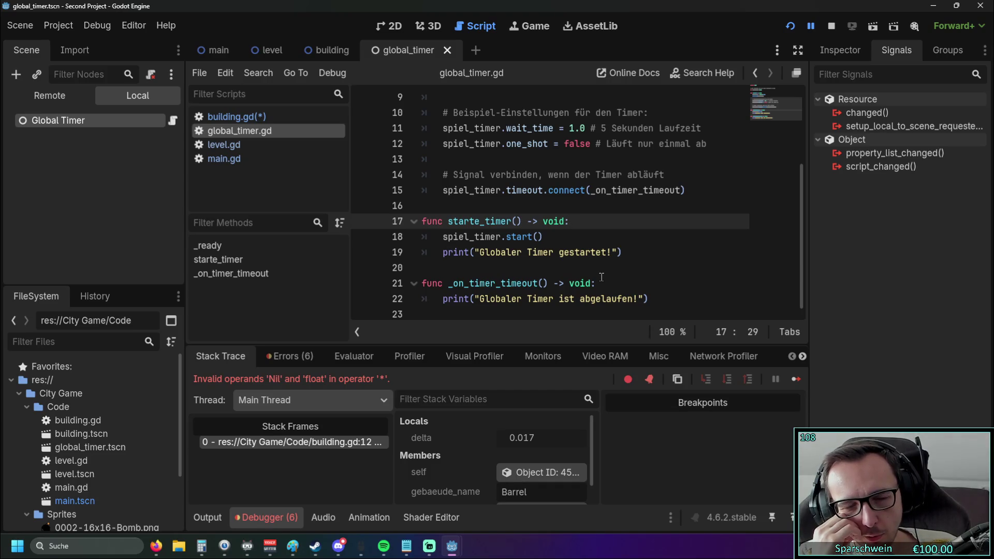
# - In building.gd, inspect the update_value_text call on line 12
pyautogui.click(234, 117)
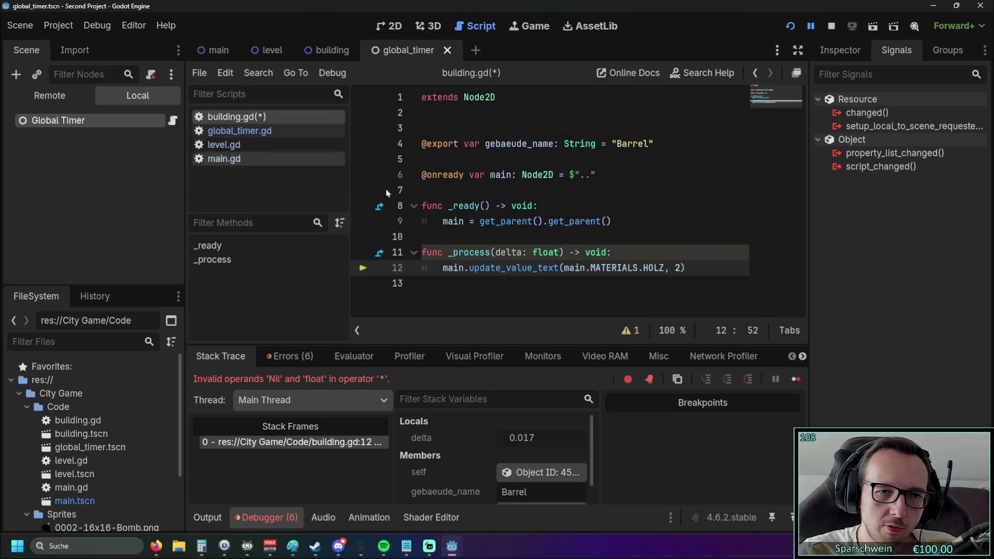
pyautogui.moveTo(445, 269); pyautogui.dragTo(694, 269)
pyautogui.click(624, 289)
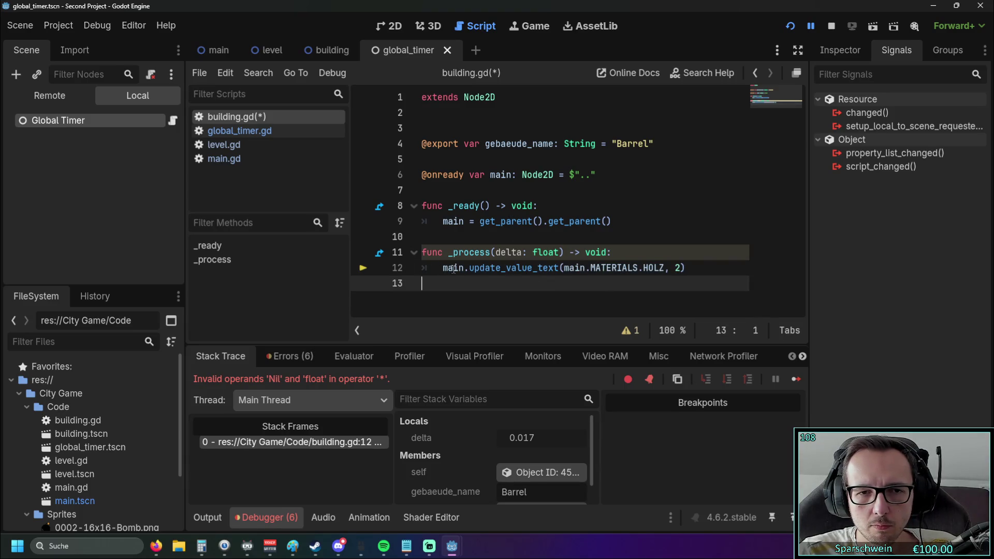
# - Look over lines 16–18 of main.gd
pyautogui.moveTo(453, 269)
pyautogui.click(224, 159)
pyautogui.scroll(-1, 539, 227)
pyautogui.scroll(6, 539, 226)
pyautogui.scroll(-2, 518, 225)
pyautogui.click(506, 223)
pyautogui.moveTo(516, 190); pyautogui.dragTo(603, 190)
pyautogui.click(604, 221)
# - Review global_timer.gd and compare it with the reference in the browser
pyautogui.click(243, 130)
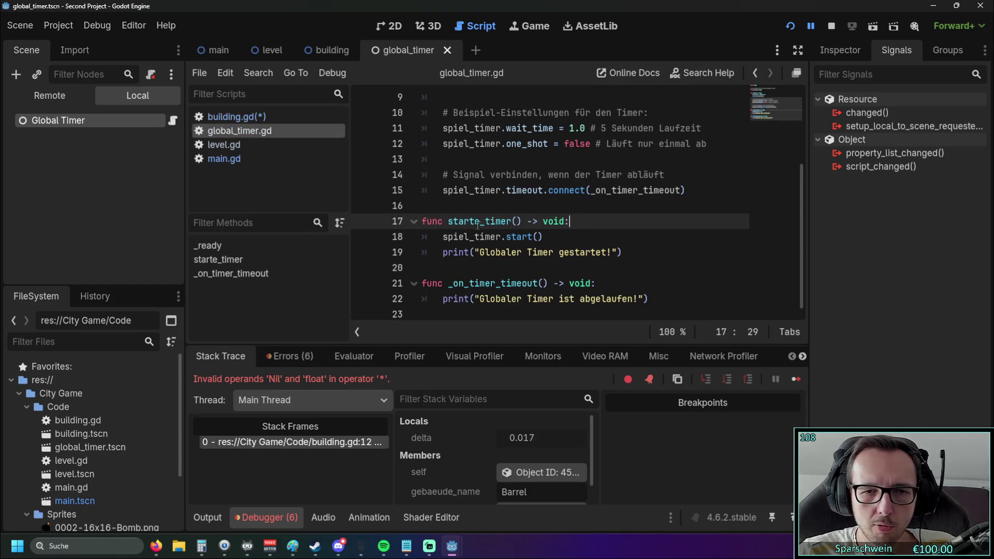
pyautogui.scroll(2, 540, 243)
pyautogui.scroll(-2, 540, 244)
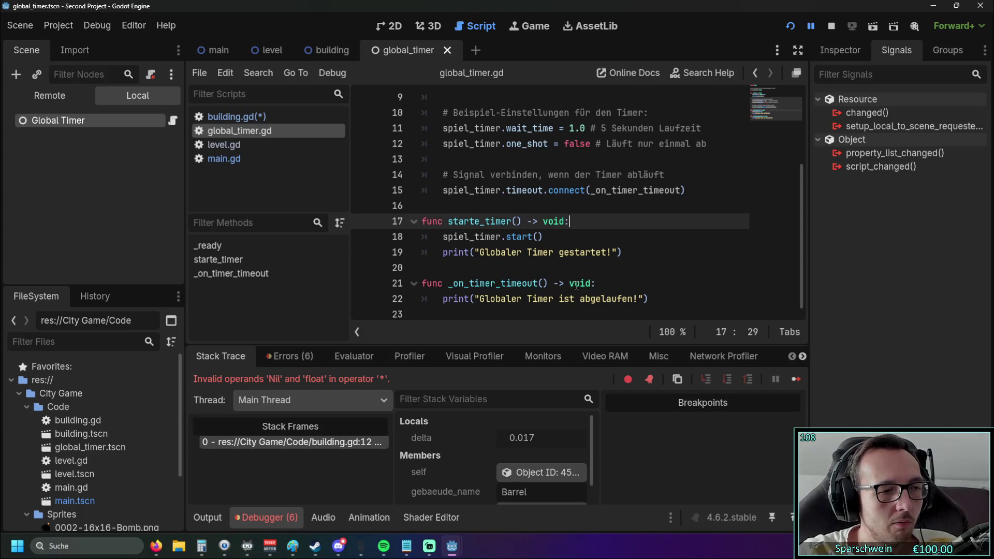
pyautogui.hotkey('alt', 'Tab')
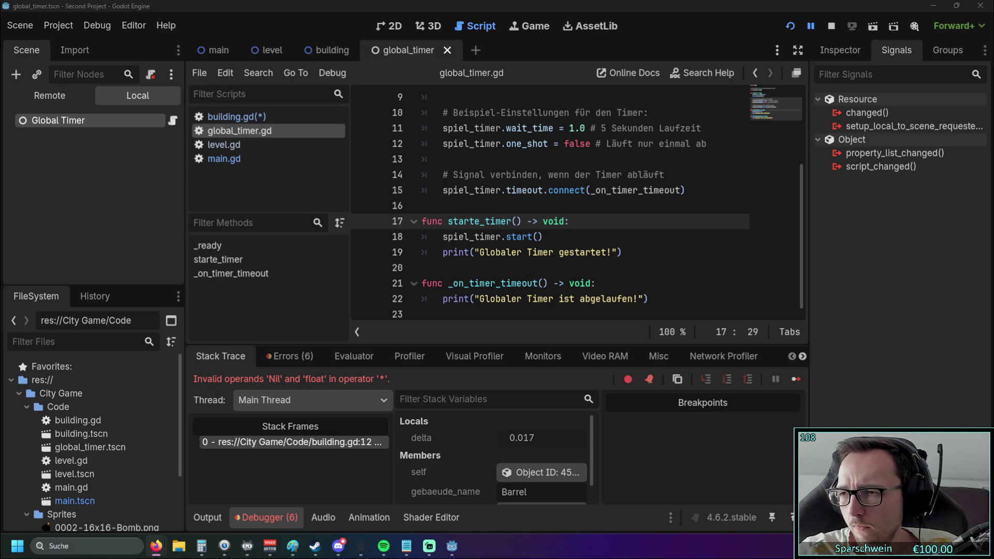
pyautogui.scroll(3, 544, 218)
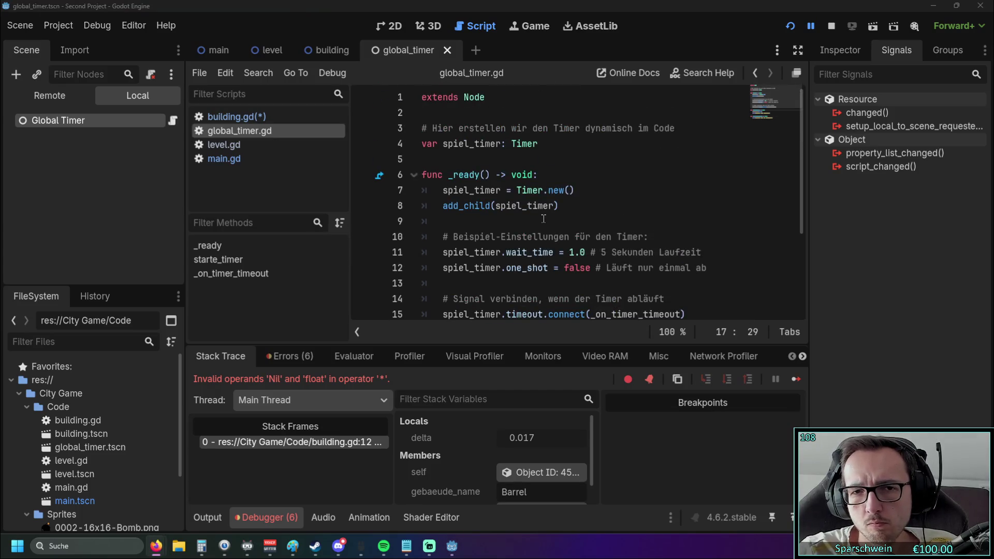
pyautogui.scroll(-1, 544, 219)
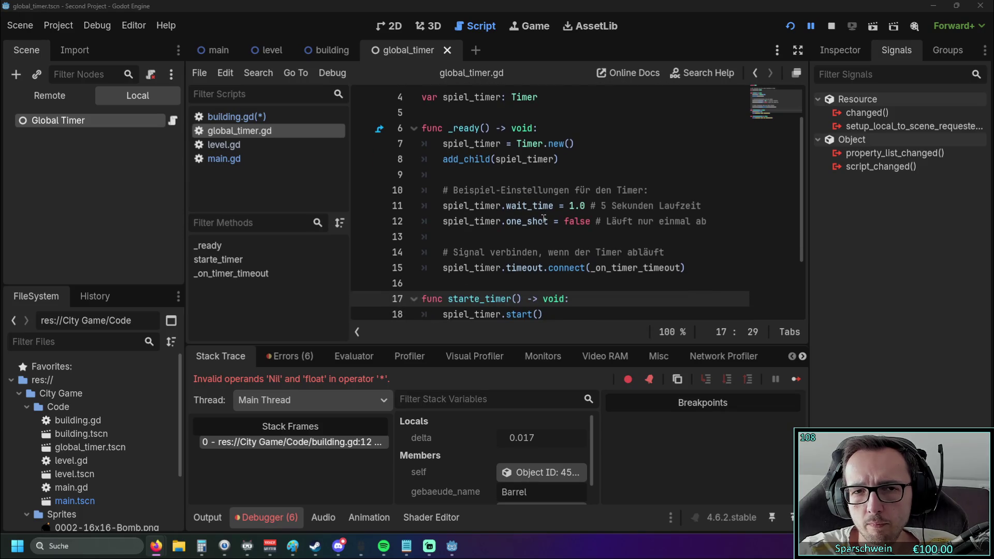
pyautogui.scroll(-2, 544, 219)
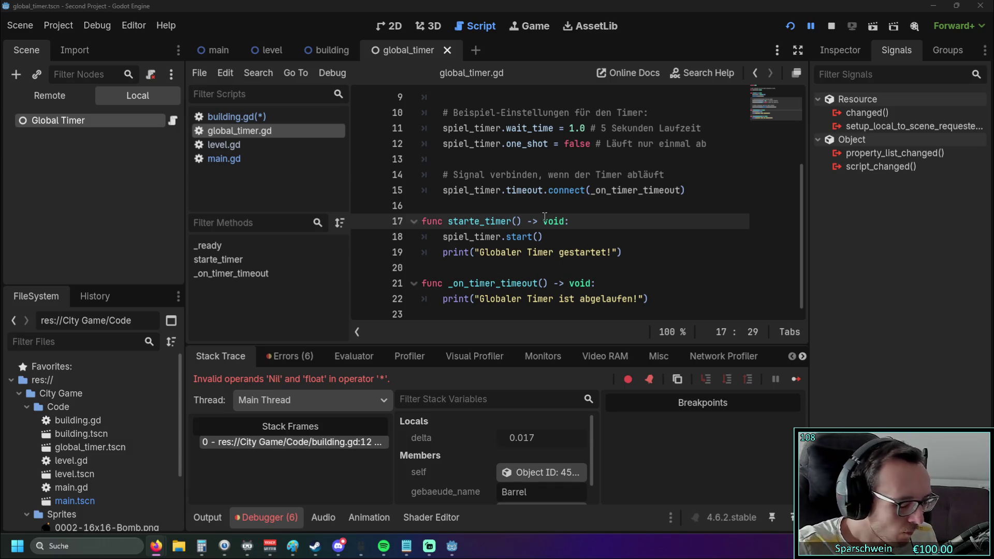
# - Compare building.gd's line 12 call, from main onward, against main.gd
pyautogui.click(237, 117)
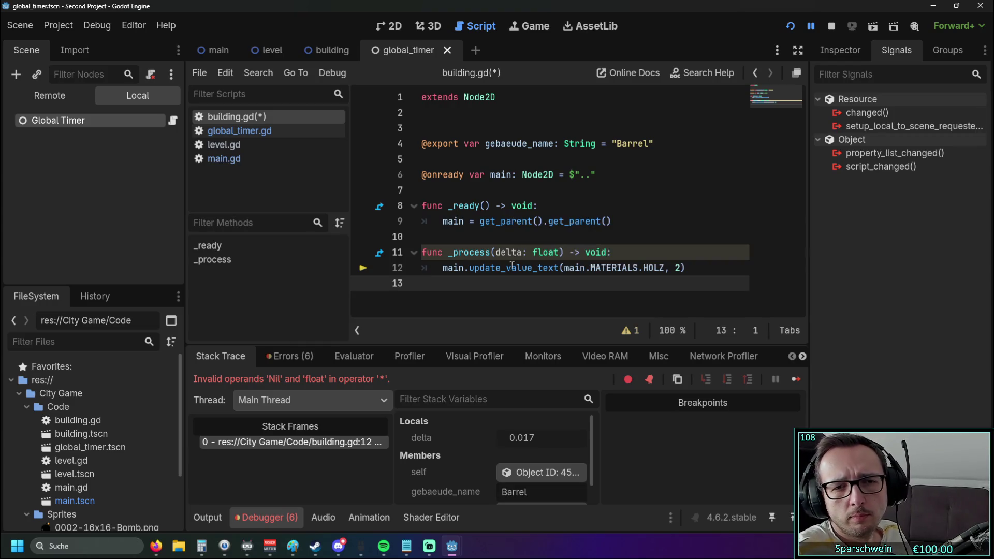
pyautogui.click(260, 155)
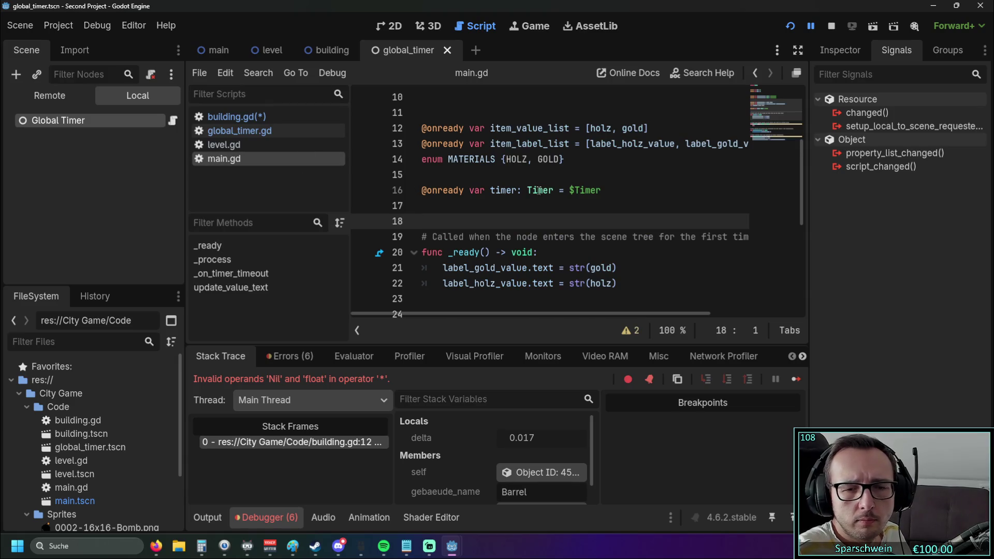
pyautogui.scroll(-5, 538, 190)
pyautogui.click(270, 118)
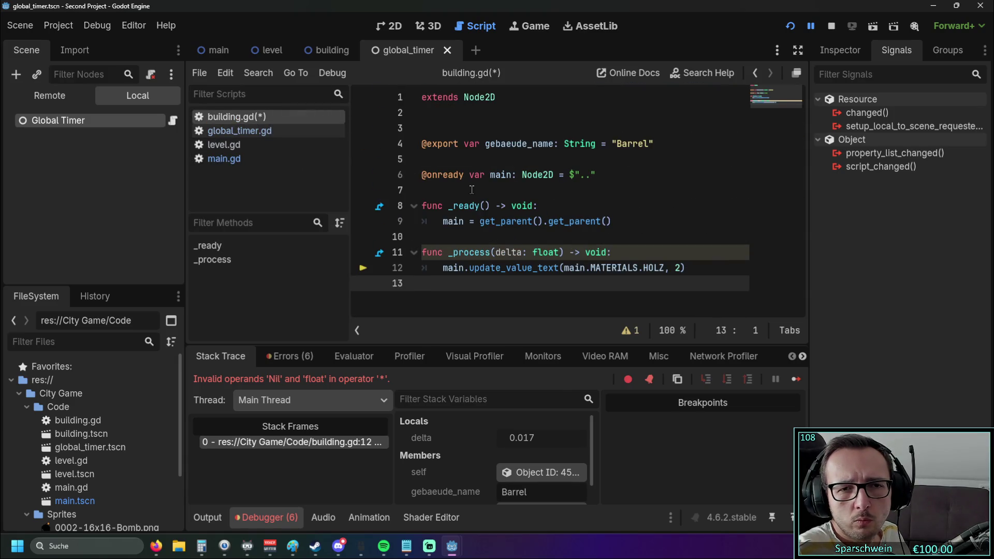
pyautogui.moveTo(446, 268); pyautogui.dragTo(642, 287)
pyautogui.click(569, 292)
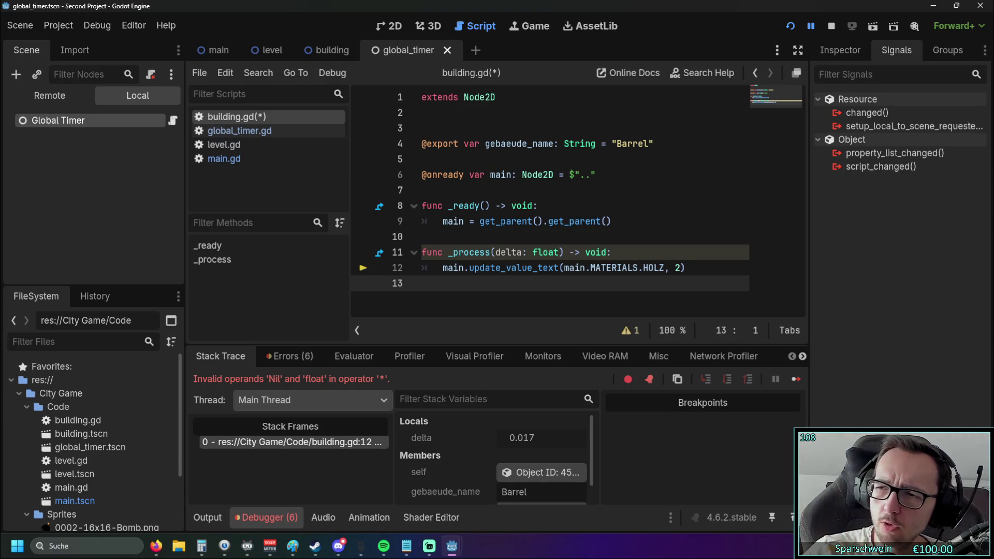
# - Check the get_parent().get_parent() line 9 against the browser, then switch to the main scene
pyautogui.hotkey('alt', 'Tab')
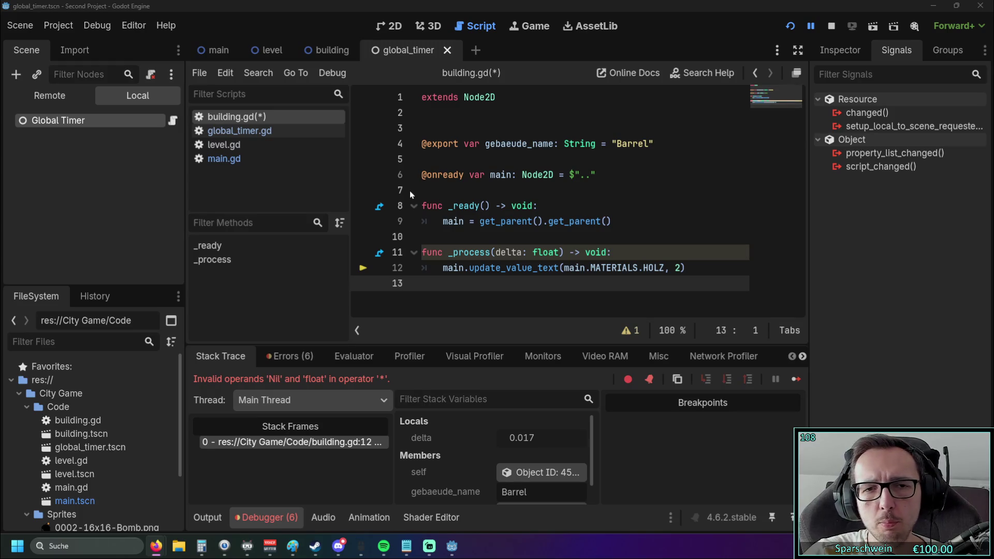
pyautogui.click(430, 223)
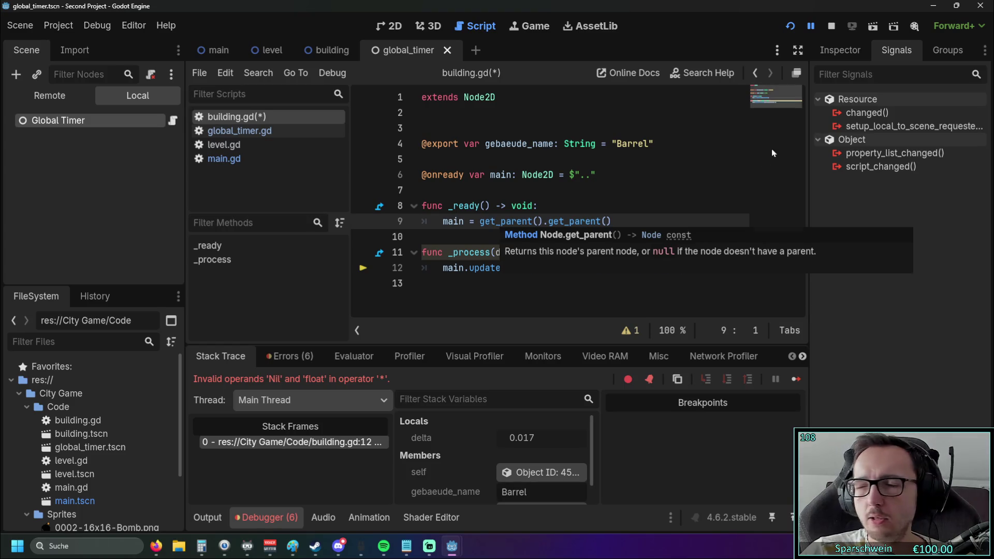
pyautogui.hotkey('alt', 'Tab')
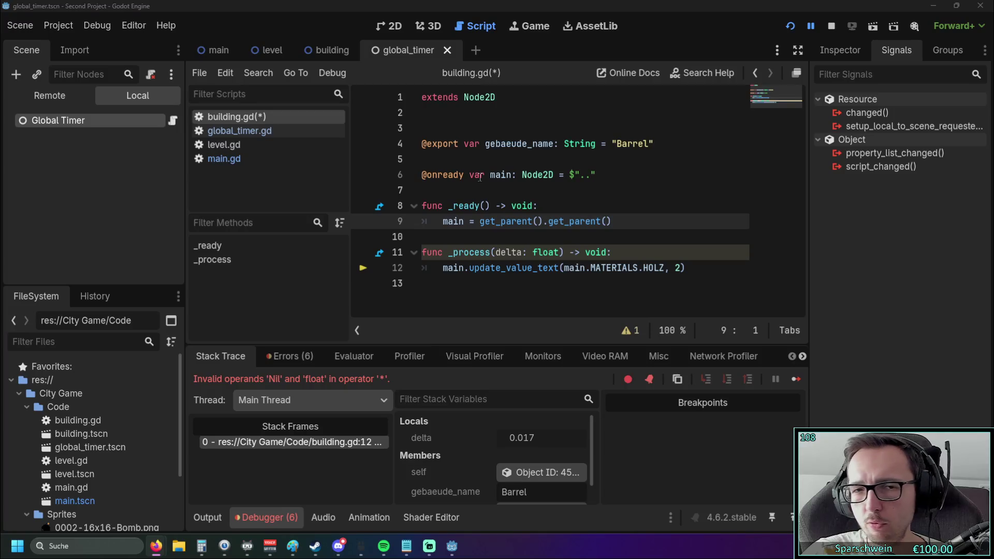
pyautogui.click(325, 50)
pyautogui.click(205, 50)
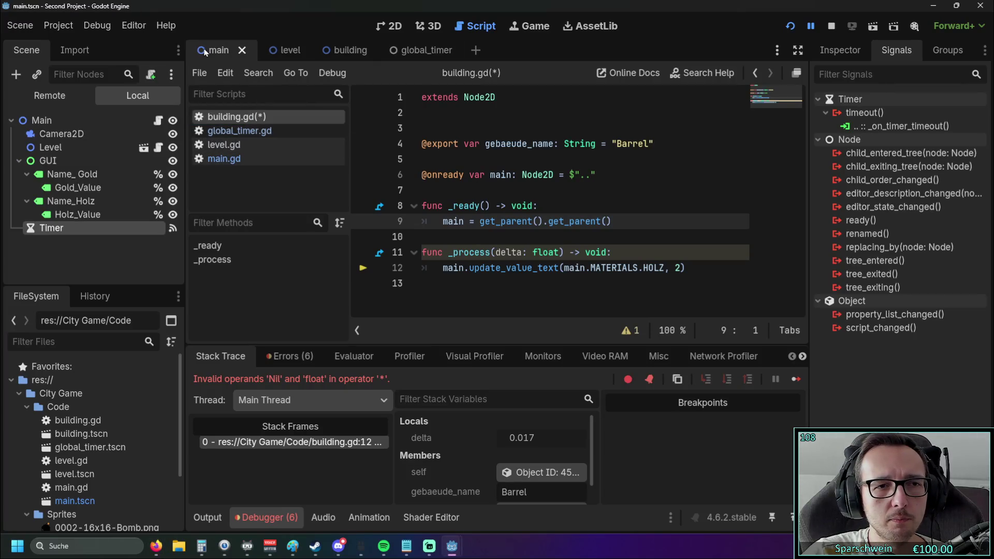
pyautogui.click(70, 216)
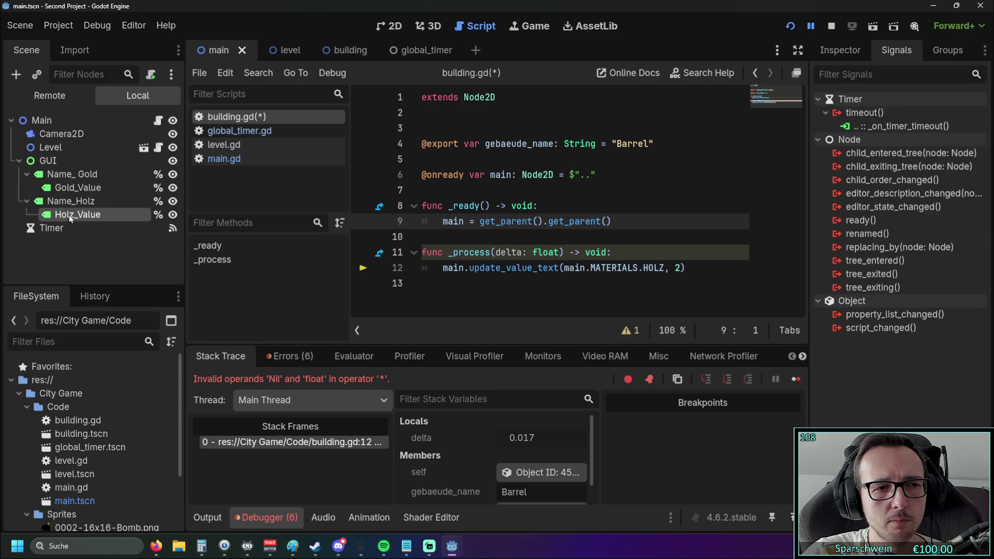
pyautogui.click(68, 147)
pyautogui.click(66, 136)
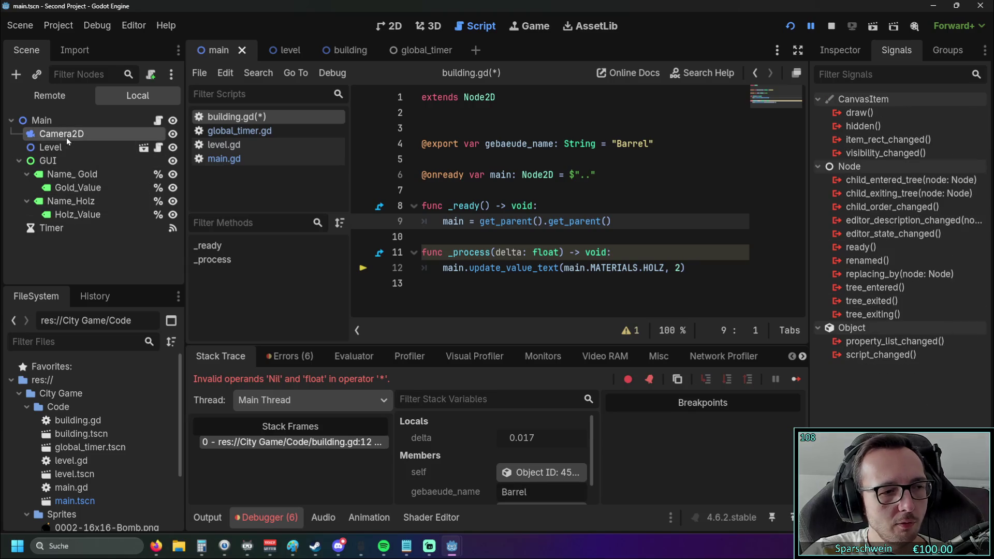
pyautogui.click(78, 214)
pyautogui.click(72, 176)
pyautogui.click(66, 228)
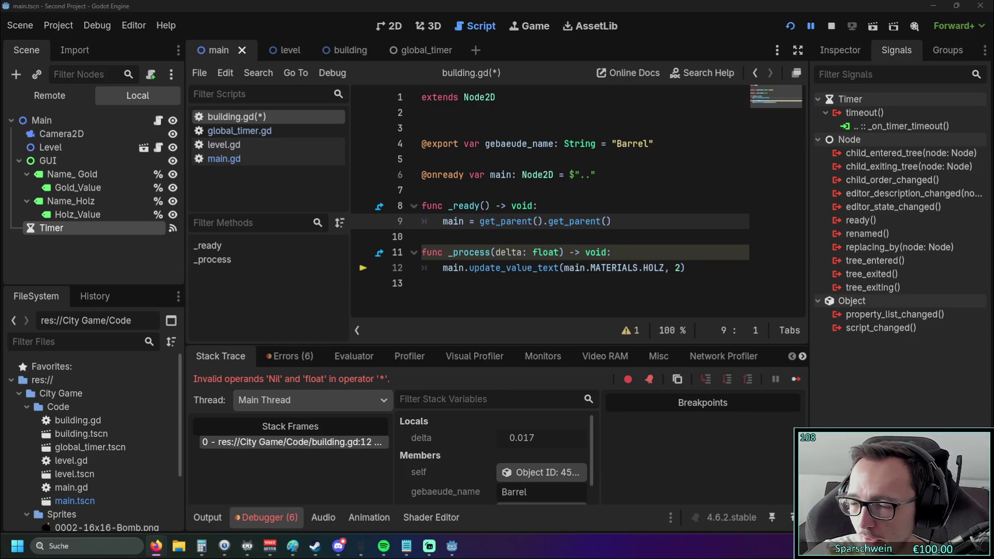
pyautogui.click(612, 221)
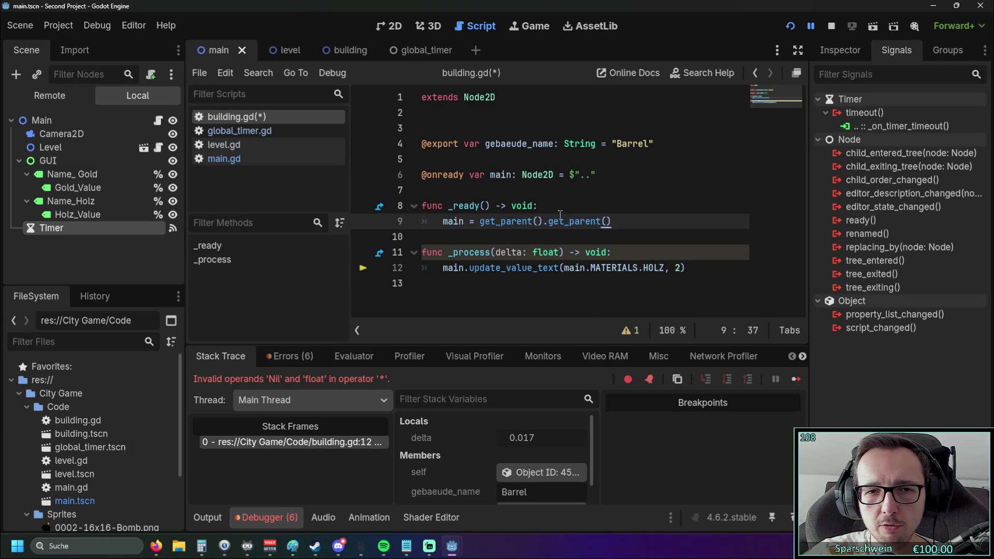
pyautogui.moveTo(560, 214)
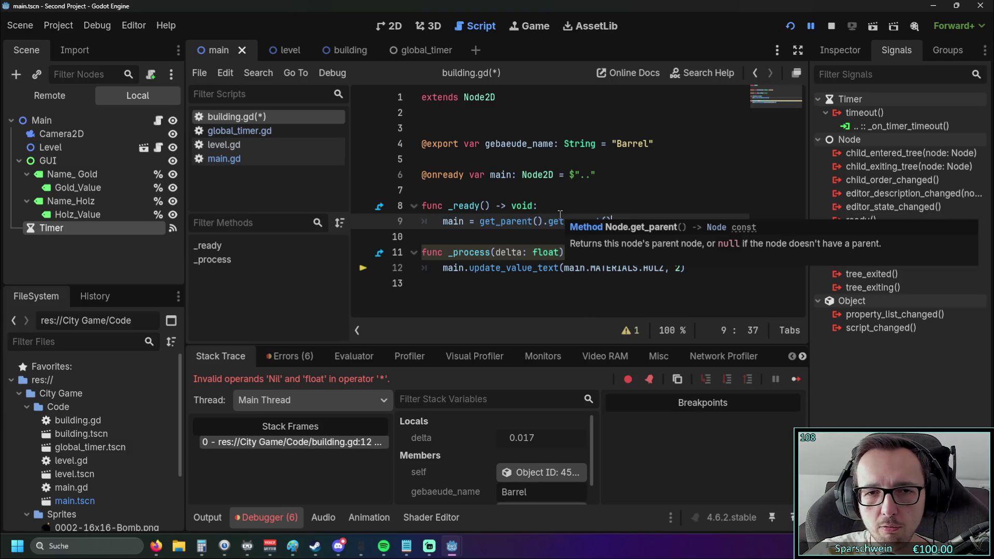
pyautogui.click(444, 268)
pyautogui.click(515, 299)
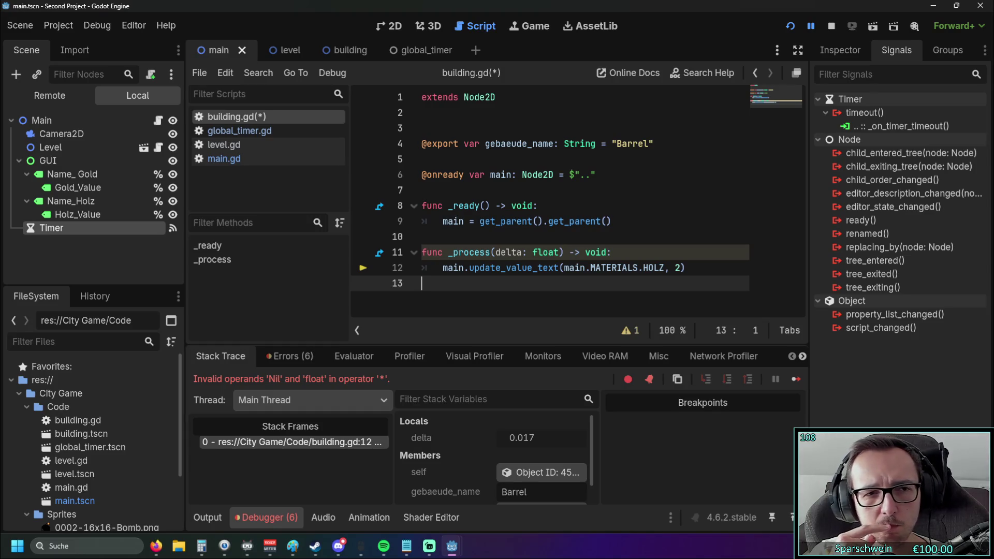
pyautogui.click(249, 164)
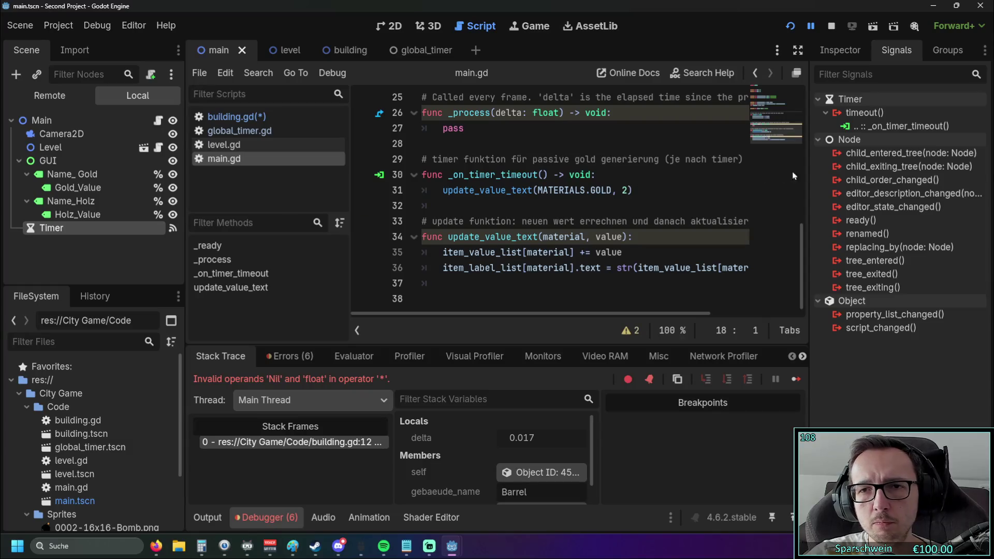
# - Cancel the Timer's timeout signal connection dialog unchanged and switch to the building scene
pyautogui.doubleClick(868, 113)
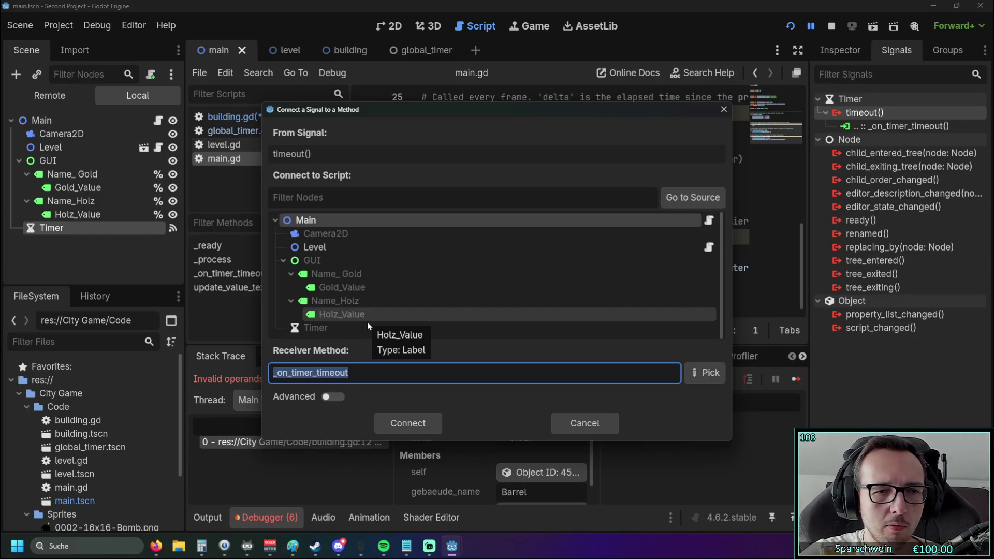
pyautogui.click(724, 109)
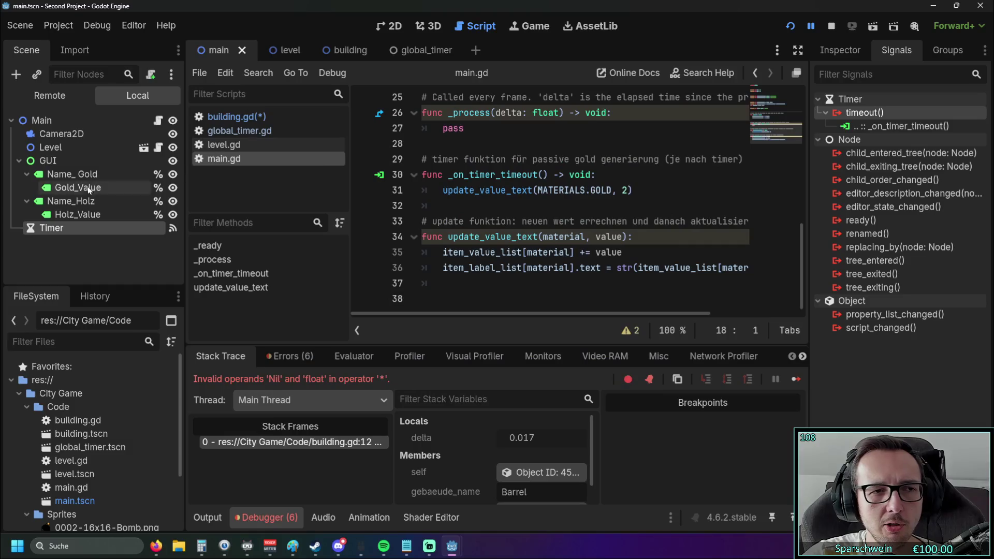
pyautogui.click(76, 248)
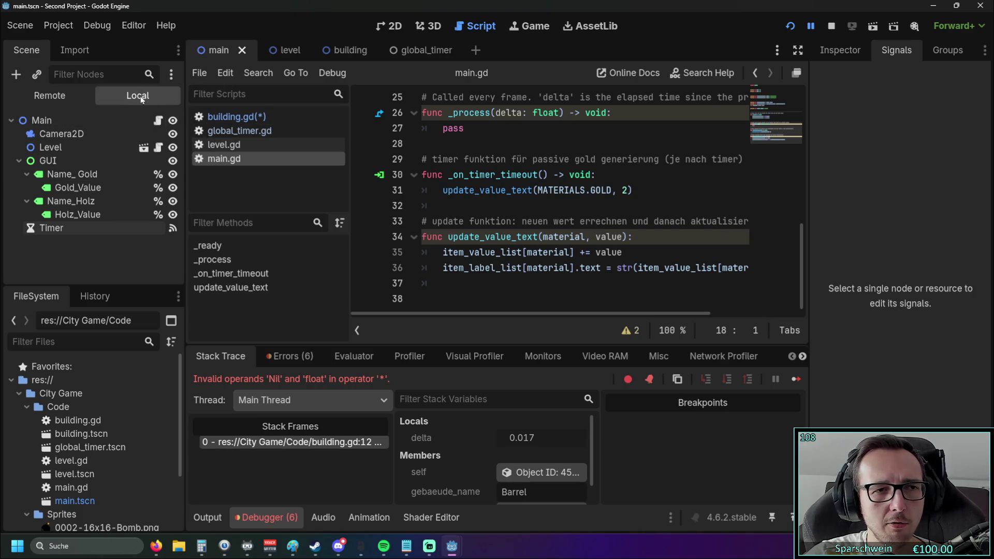
pyautogui.click(355, 51)
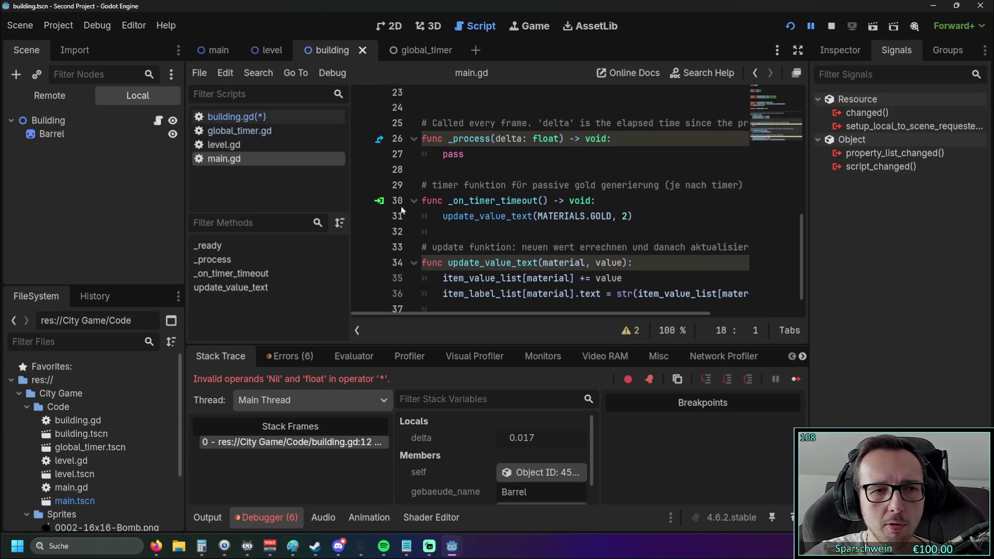
# - View the barrel building and main scenes in 2D, recentring each view
pyautogui.click(389, 28)
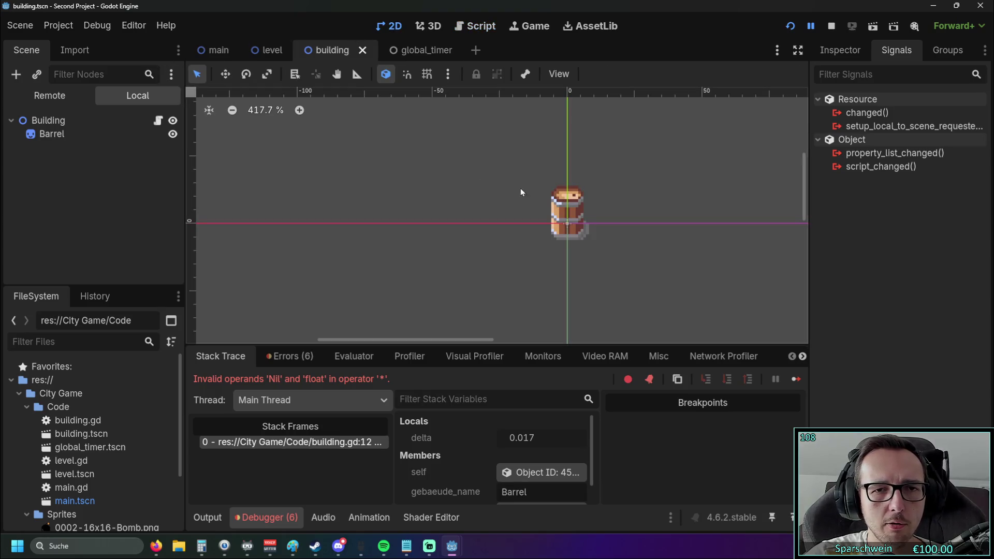
pyautogui.moveTo(514, 219); pyautogui.dragTo(417, 222)
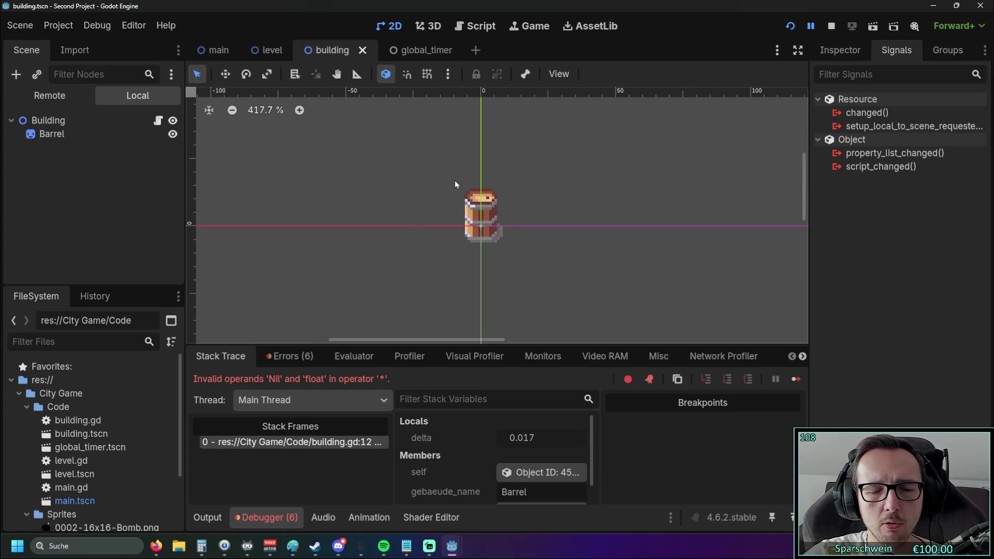
pyautogui.click(211, 51)
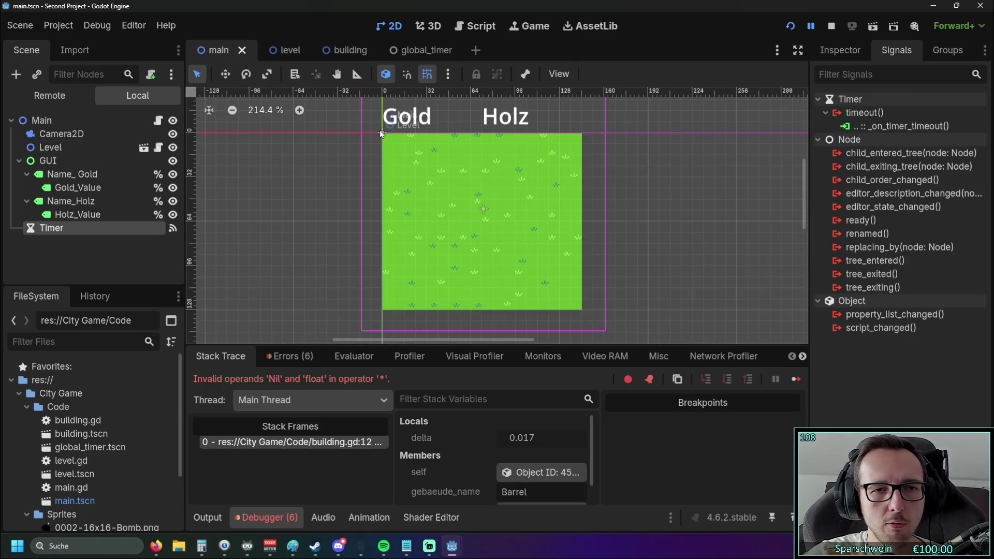
pyautogui.moveTo(362, 151); pyautogui.dragTo(338, 158)
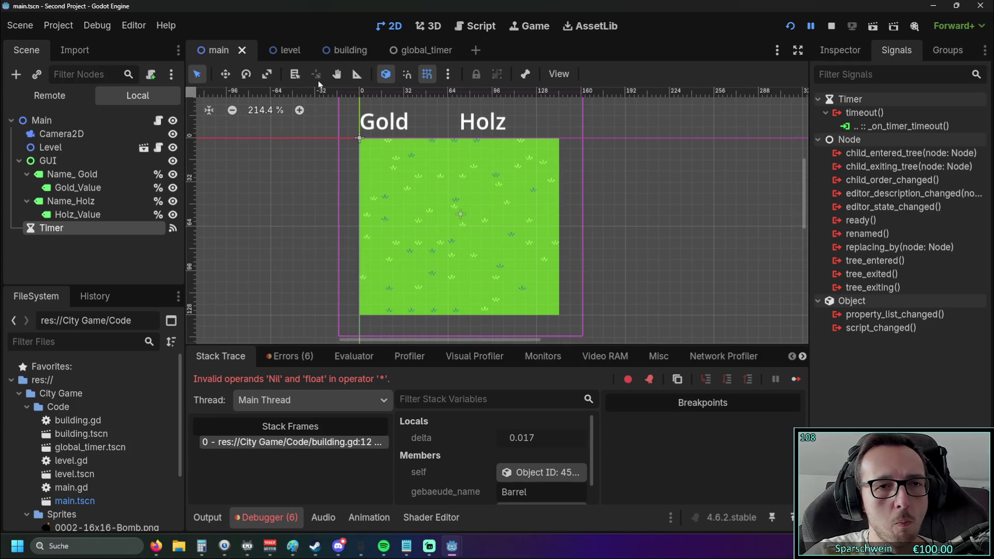
pyautogui.click(343, 50)
pyautogui.scroll(1, 508, 252)
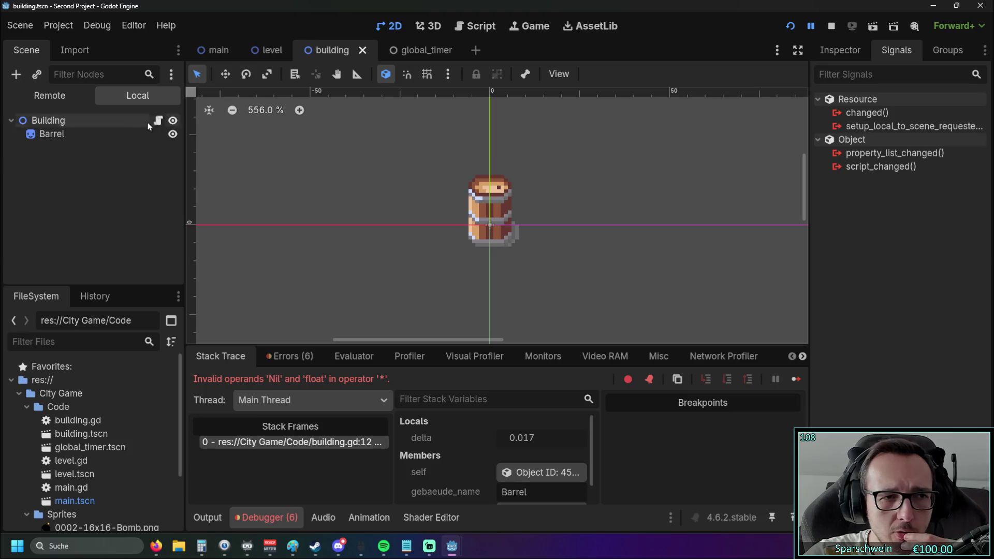
# - Open building.gd in the script editor and select the main variable declaration
pyautogui.click(475, 27)
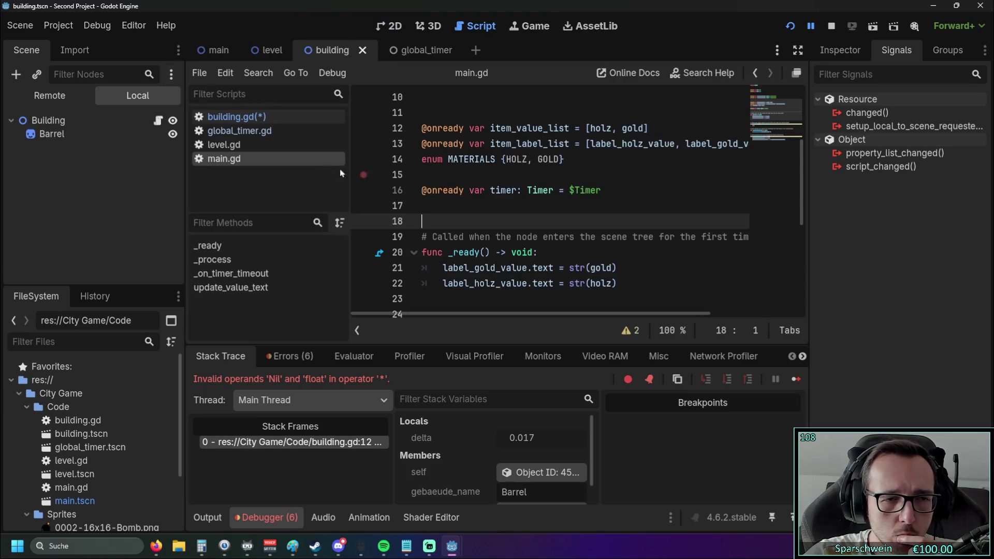
pyautogui.scroll(3, 537, 181)
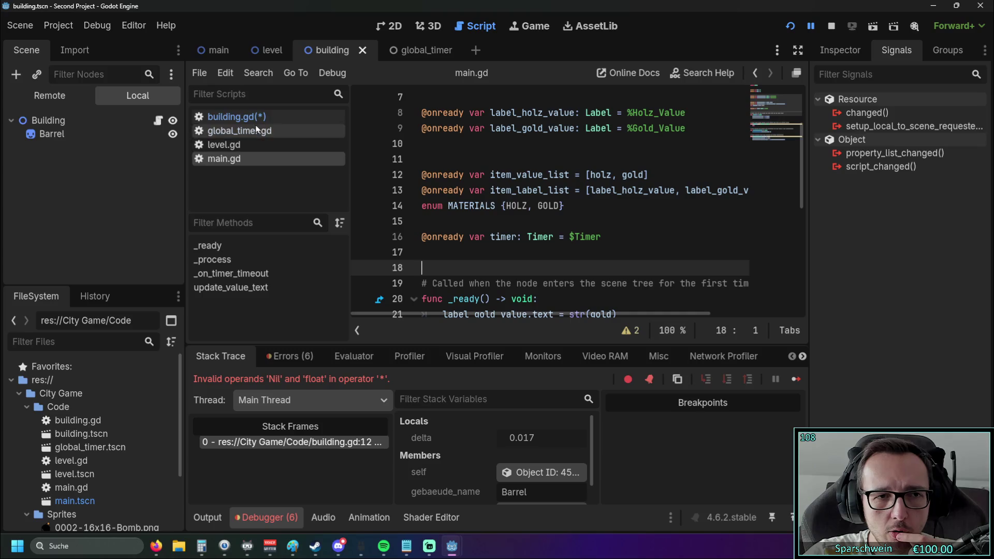
pyautogui.click(233, 116)
pyautogui.moveTo(423, 177); pyautogui.dragTo(596, 181)
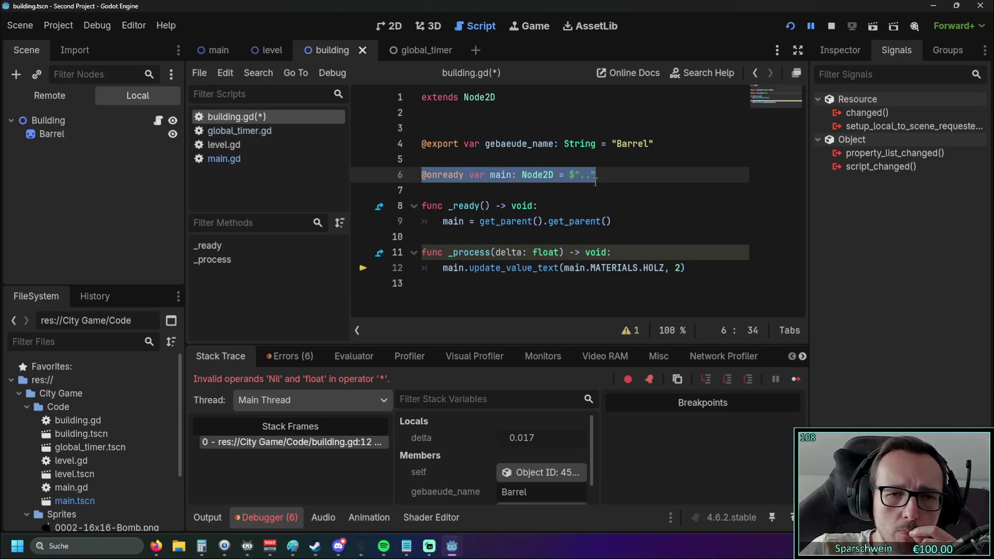
pyautogui.click(525, 195)
pyautogui.moveTo(490, 221); pyautogui.dragTo(634, 221)
pyautogui.click(638, 221)
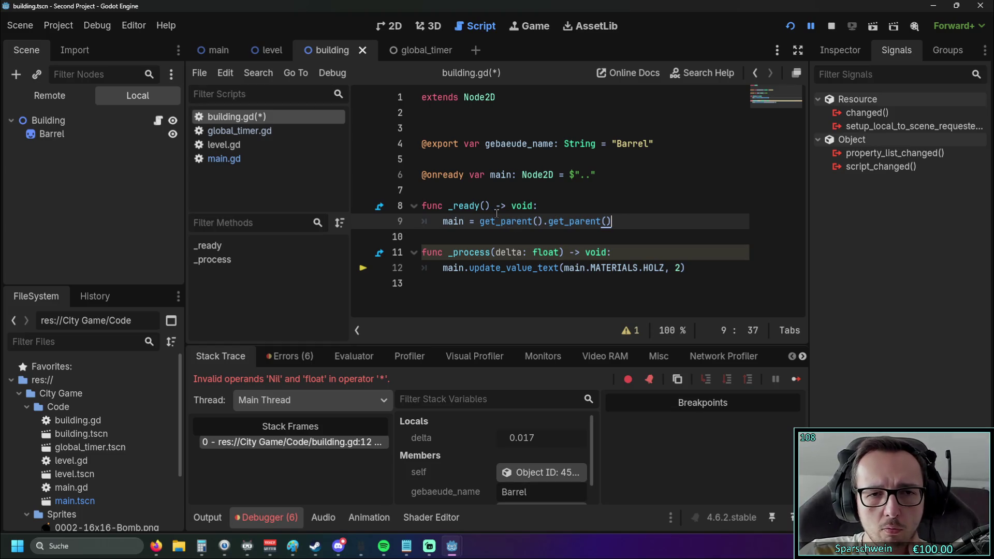
pyautogui.moveTo(490, 174); pyautogui.dragTo(517, 177)
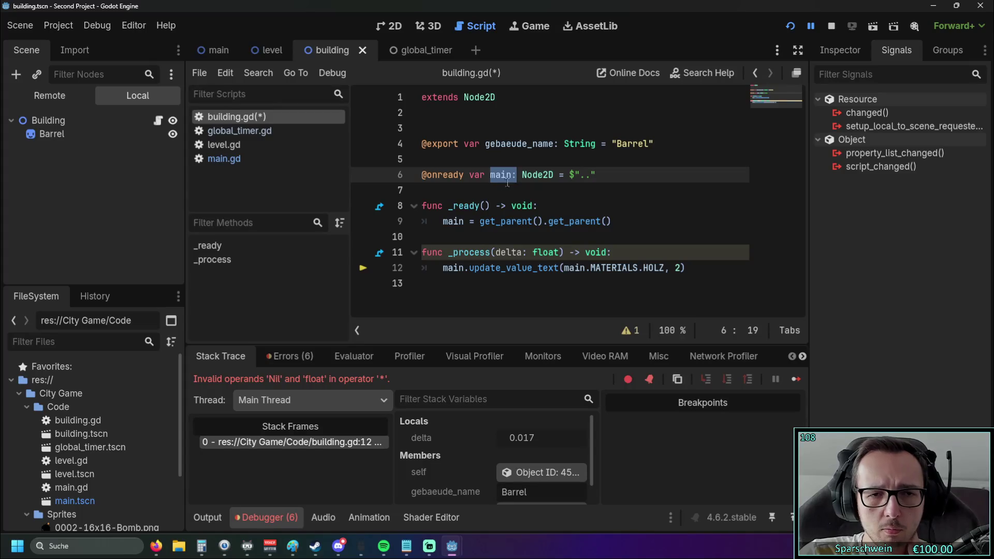
pyautogui.press('Down')
pyautogui.press('Down')
pyautogui.press('End')
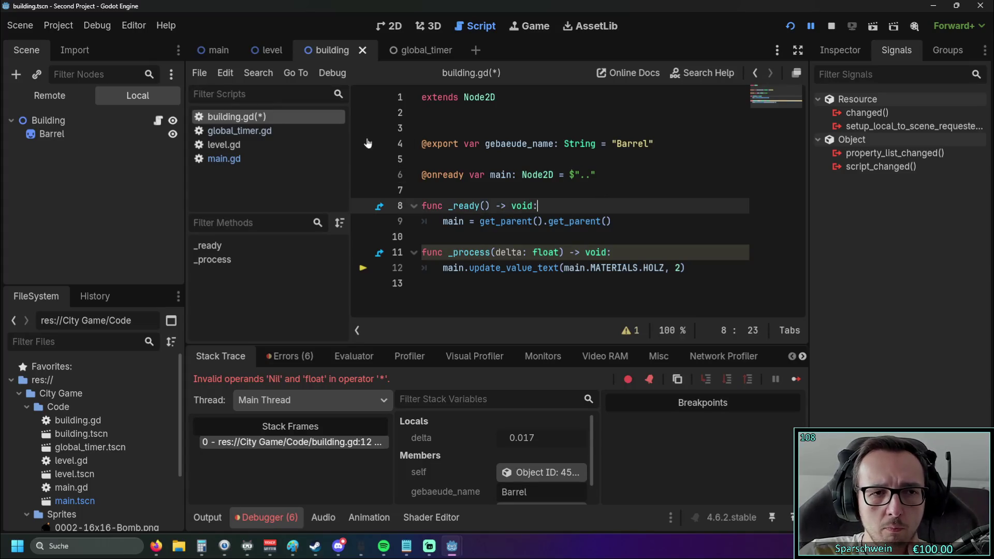
# - Close the global_timer scene tab
pyautogui.click(239, 130)
pyautogui.rightClick(256, 132)
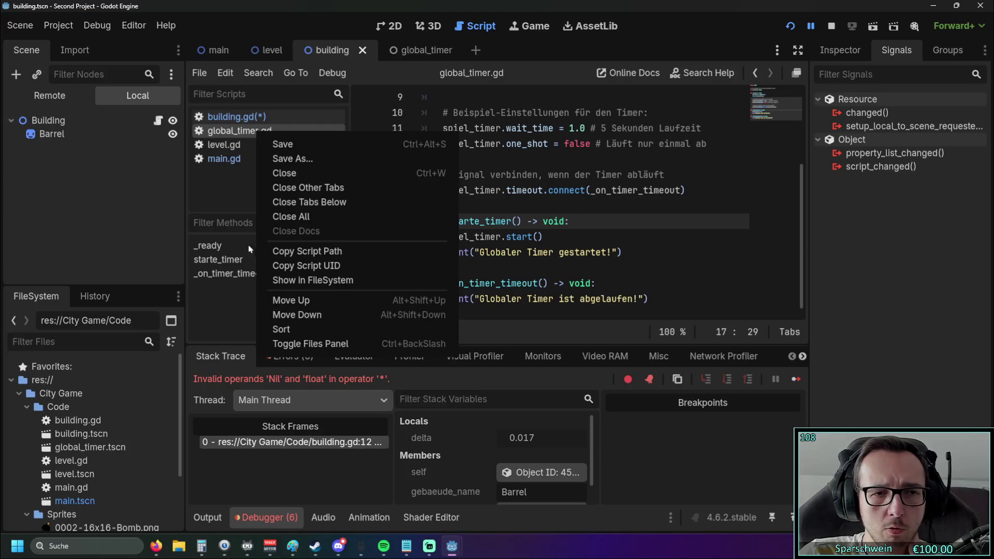
pyautogui.click(251, 219)
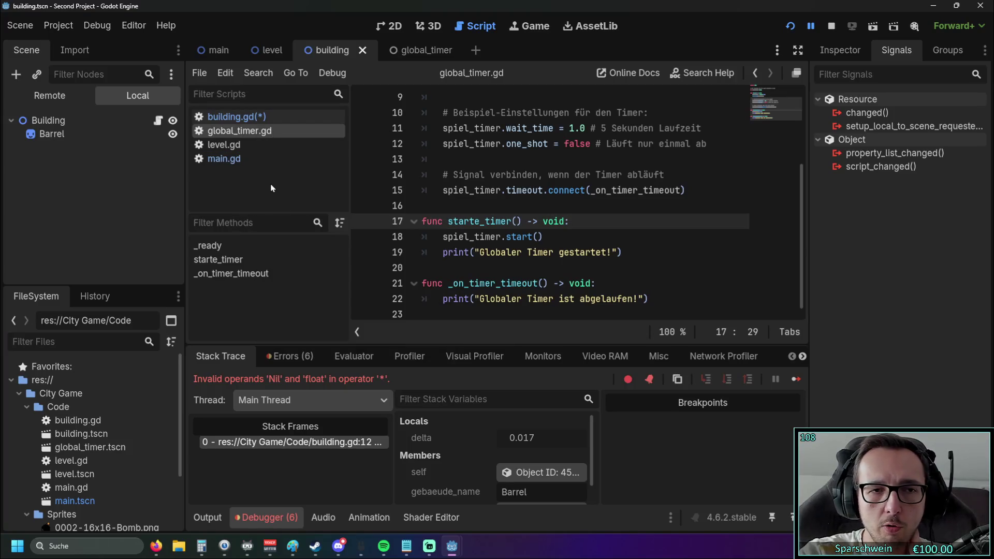
pyautogui.click(414, 48)
pyautogui.rightClick(413, 48)
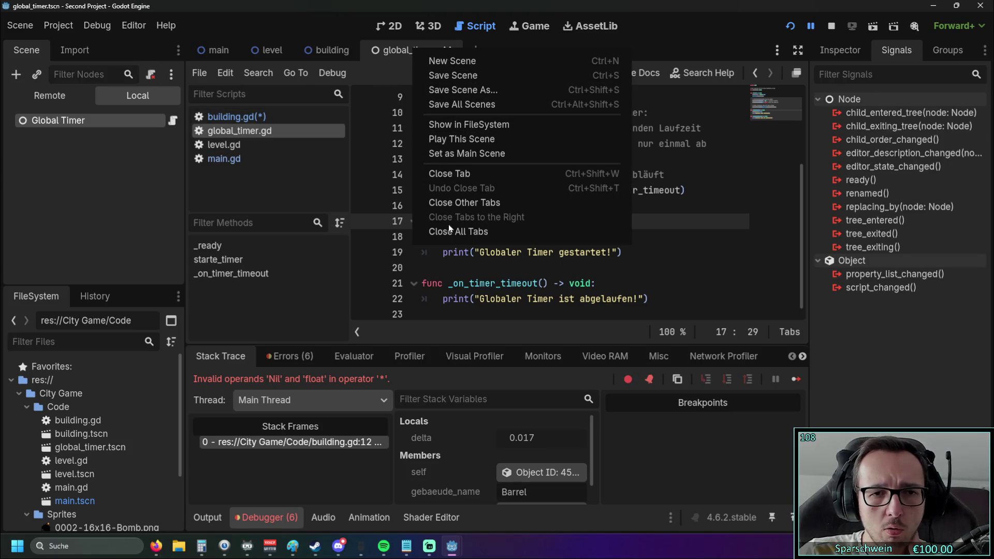
pyautogui.click(315, 176)
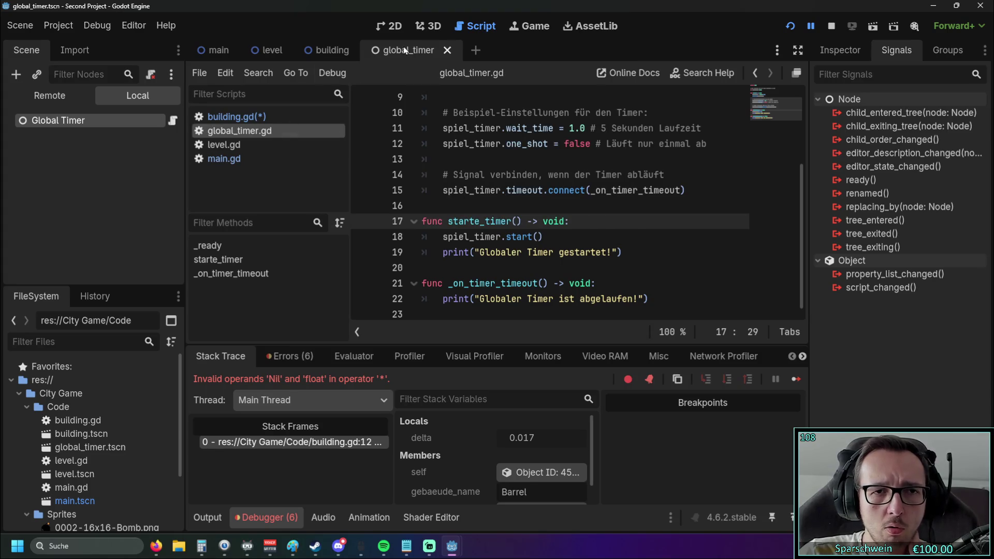
pyautogui.click(452, 51)
# - Delete global_timer.tscn from the project files
pyautogui.press('super+e')
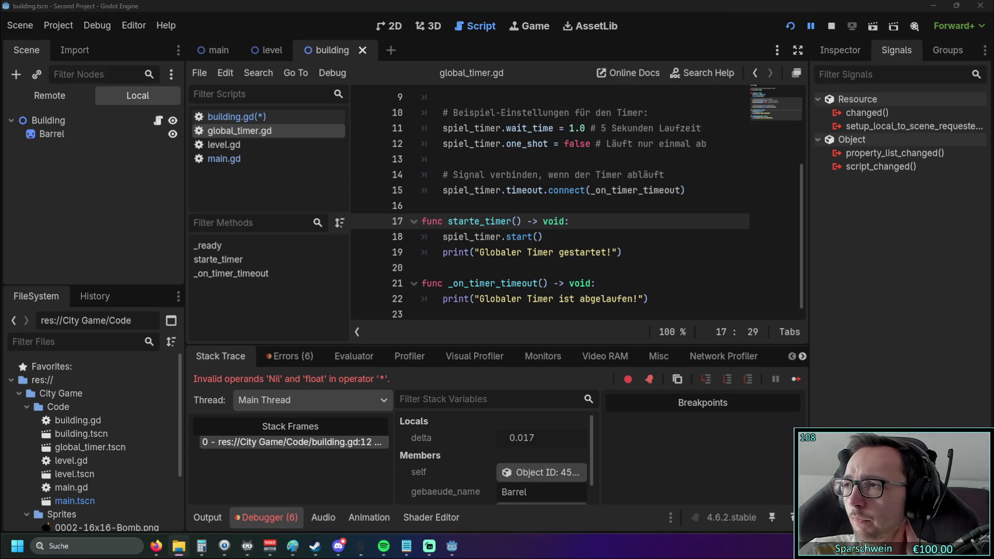
pyautogui.click(90, 449)
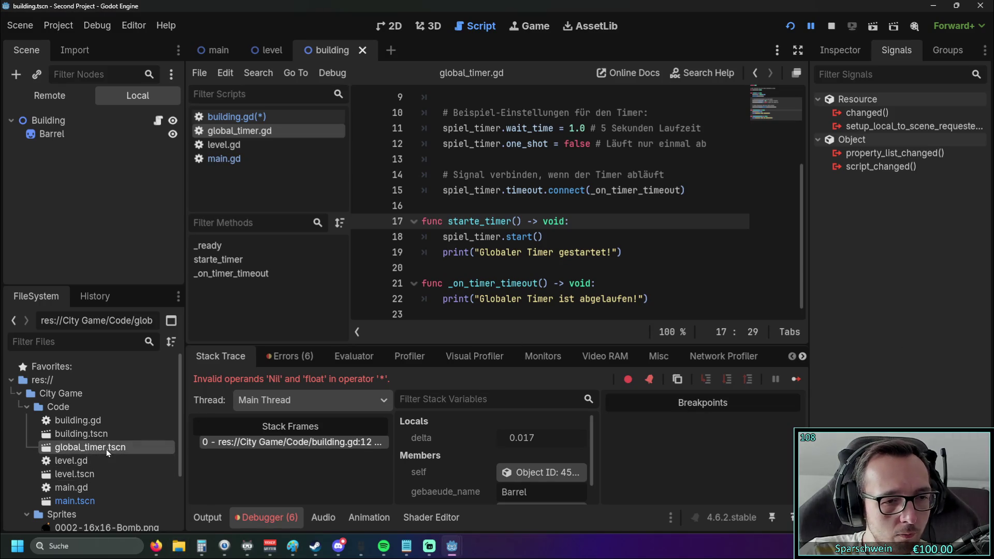
pyautogui.press('Delete')
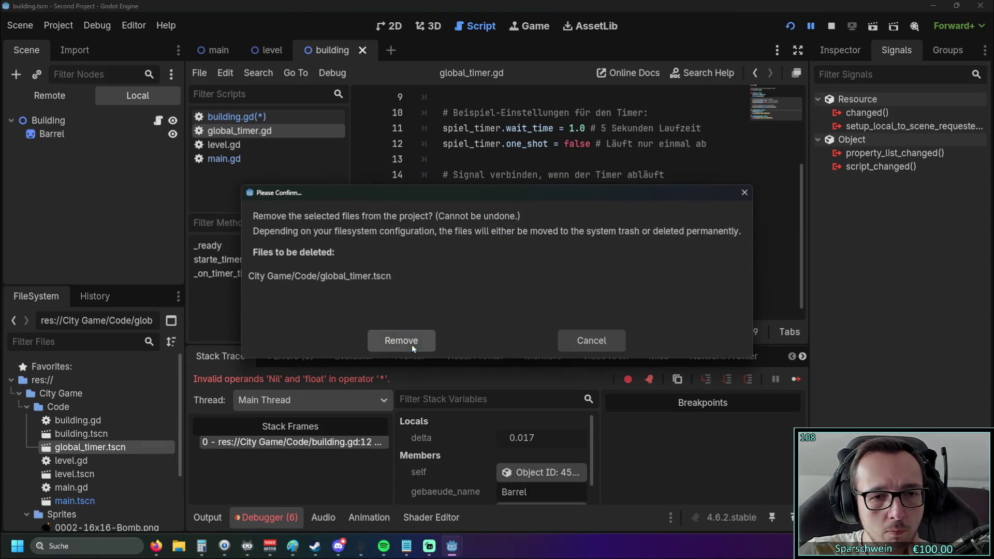
pyautogui.click(402, 339)
pyautogui.scroll(-3, 102, 446)
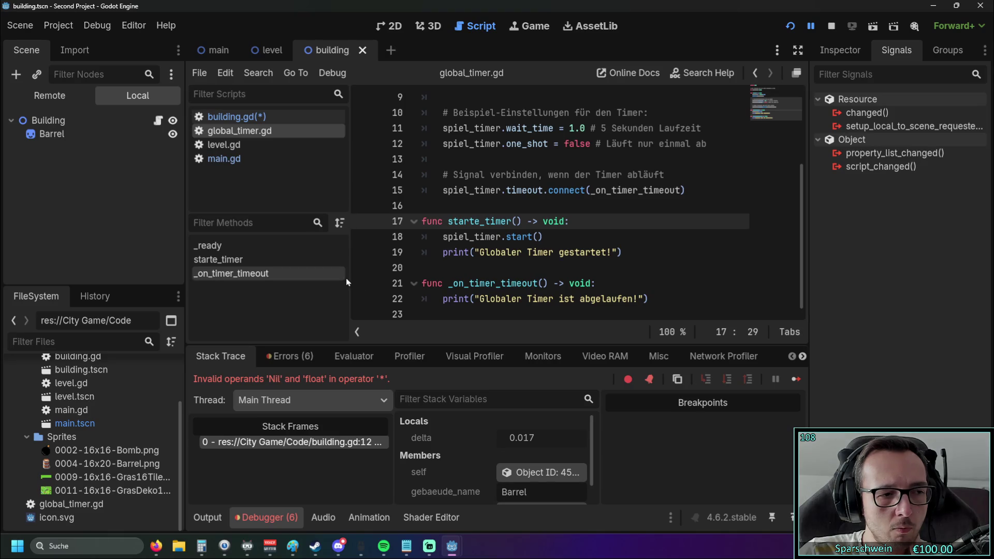
pyautogui.scroll(3, 541, 248)
pyautogui.scroll(-3, 541, 249)
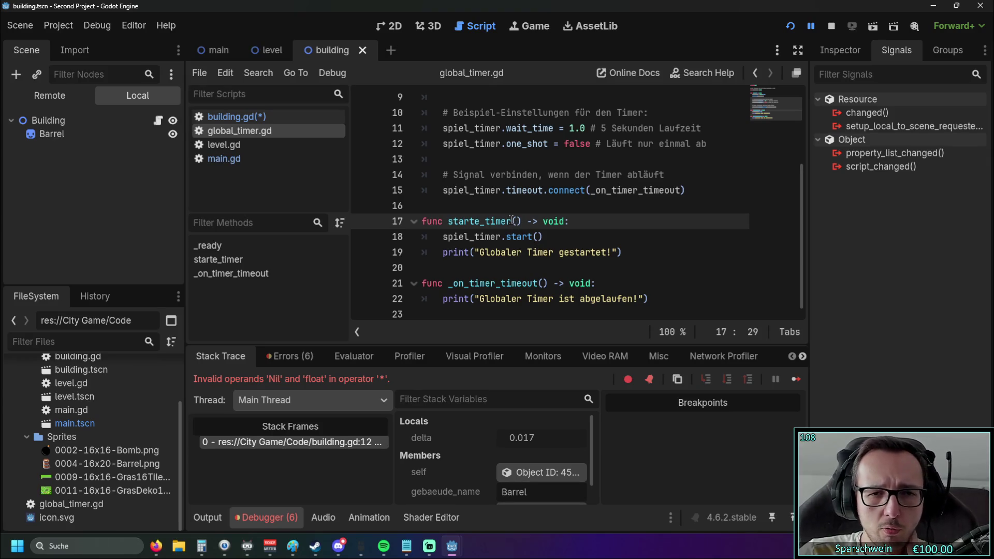
pyautogui.scroll(3, 510, 220)
pyautogui.scroll(-3, 512, 220)
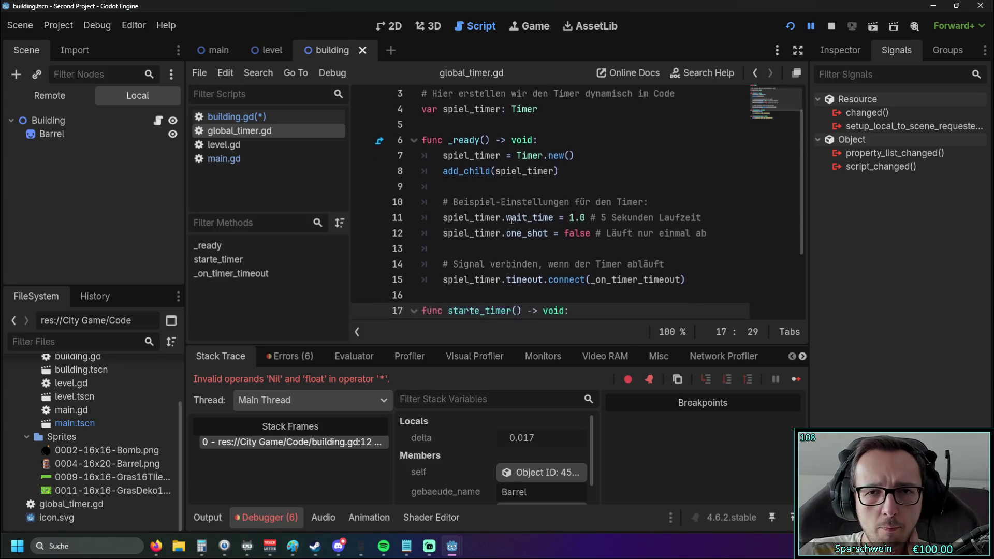
# - Close the global_timer.gd script in the script list
pyautogui.click(241, 161)
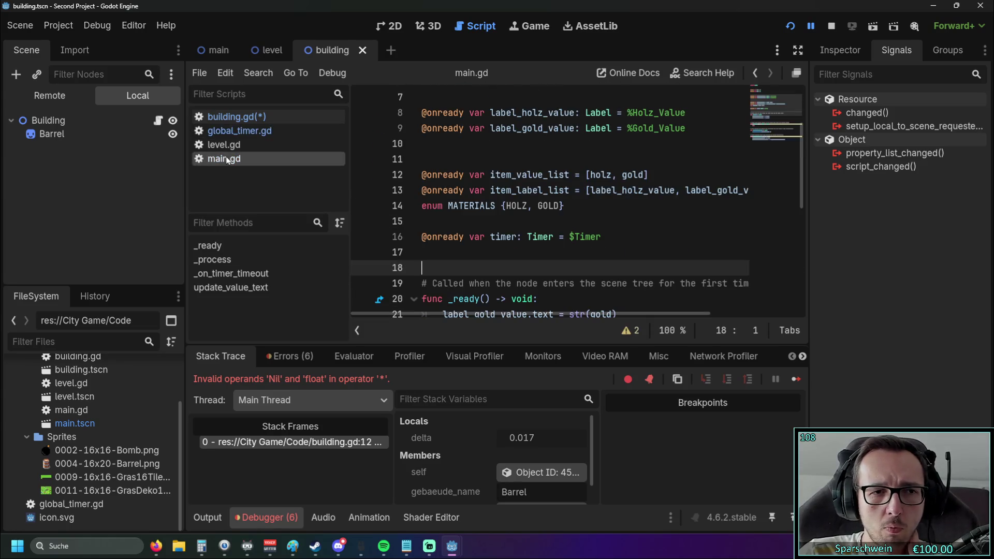
pyautogui.click(240, 122)
pyautogui.click(259, 132)
pyautogui.rightClick(259, 133)
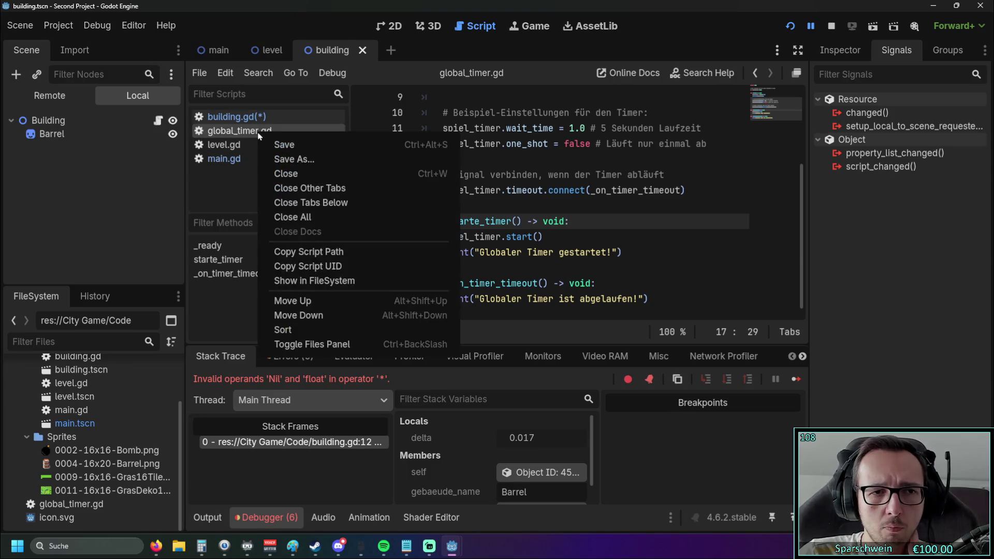
pyautogui.click(299, 174)
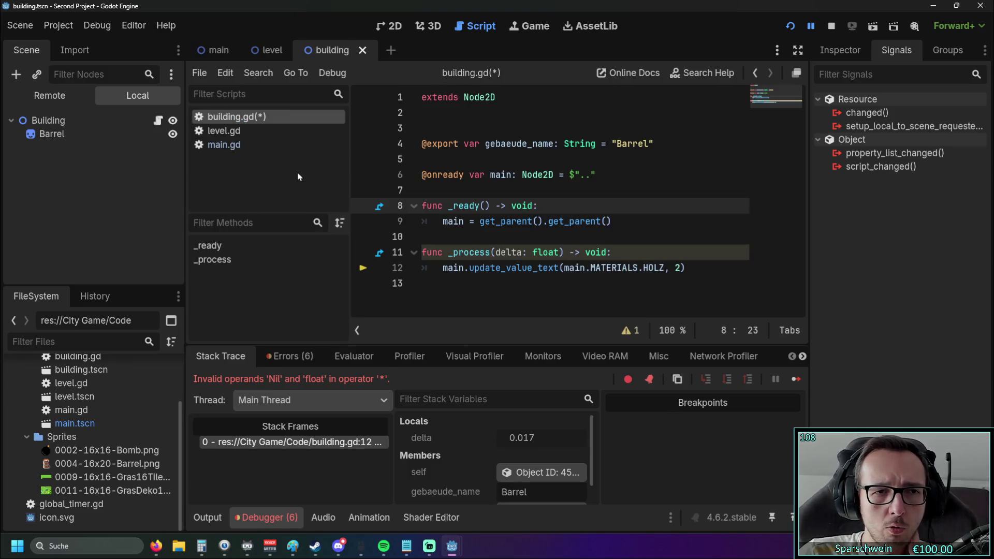
# - Return to building.gd and select the update_value_text call on line 12
pyautogui.click(256, 144)
pyautogui.click(256, 131)
pyautogui.click(258, 119)
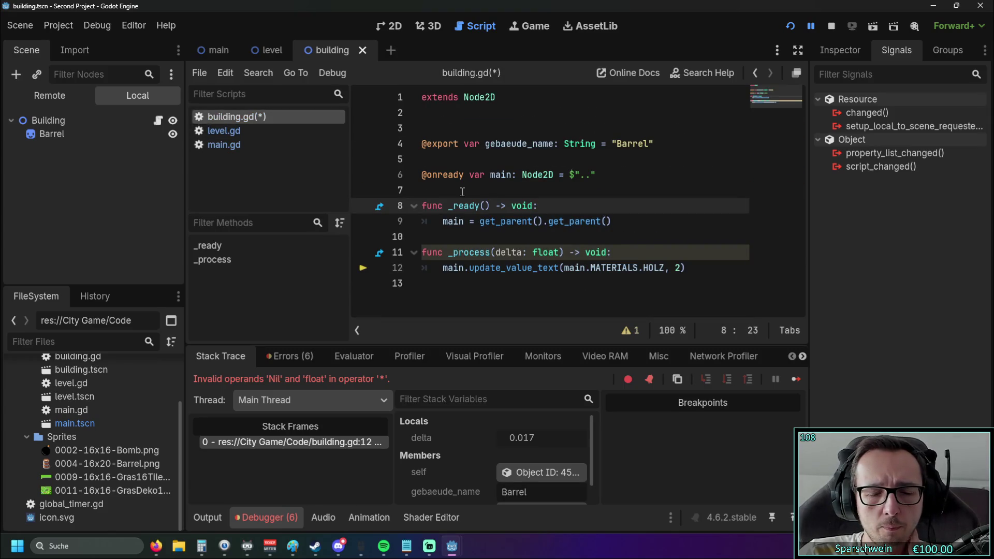
pyautogui.moveTo(443, 268); pyautogui.dragTo(695, 276)
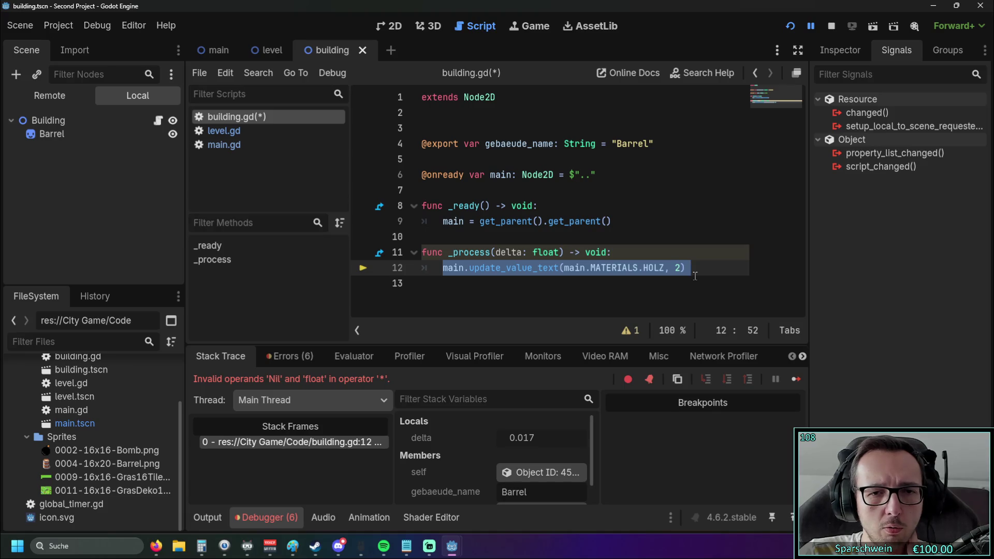
# - Save and run the game, build a Barrel at tile (3, 2), watch Holz climb, then close it
pyautogui.click(622, 282)
pyautogui.click(800, 32)
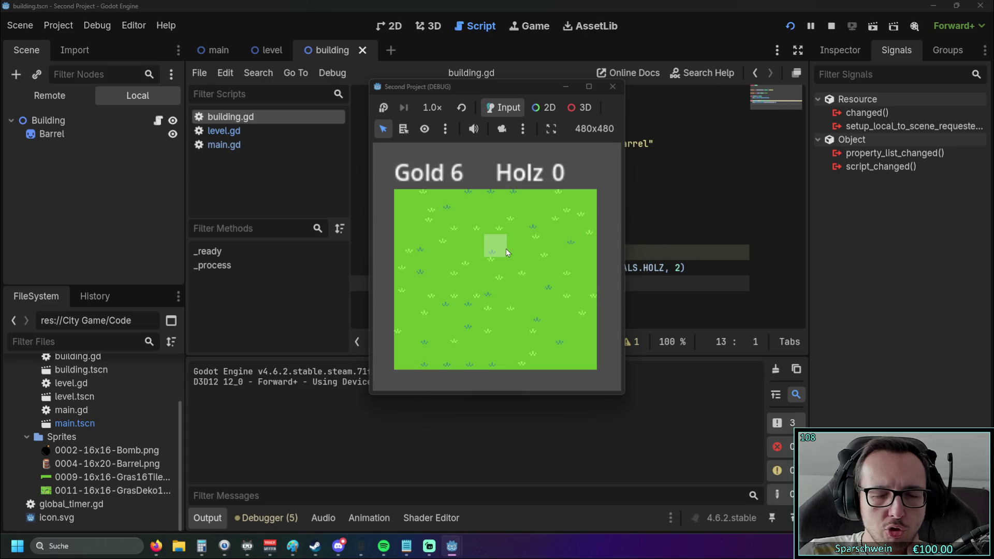
pyautogui.click(466, 250)
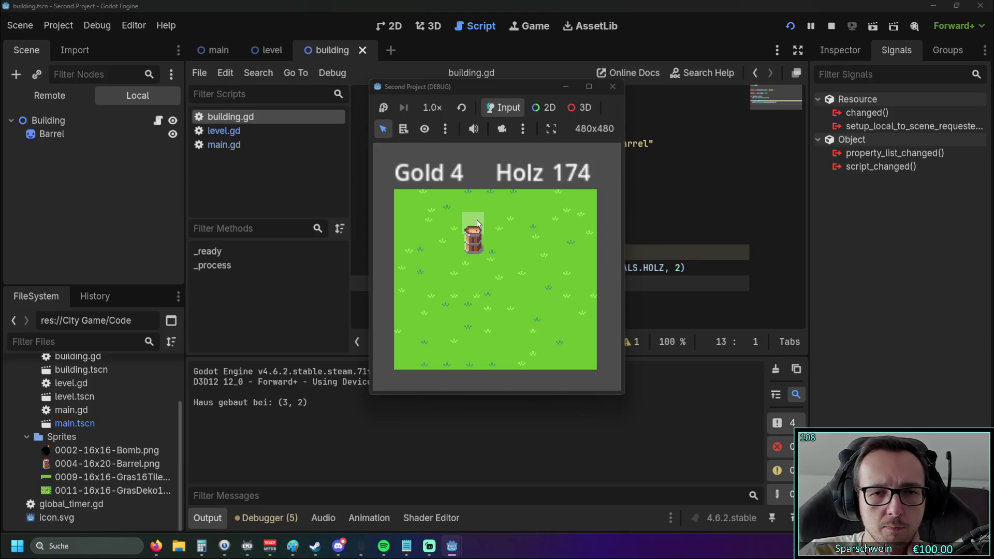
pyautogui.click(611, 88)
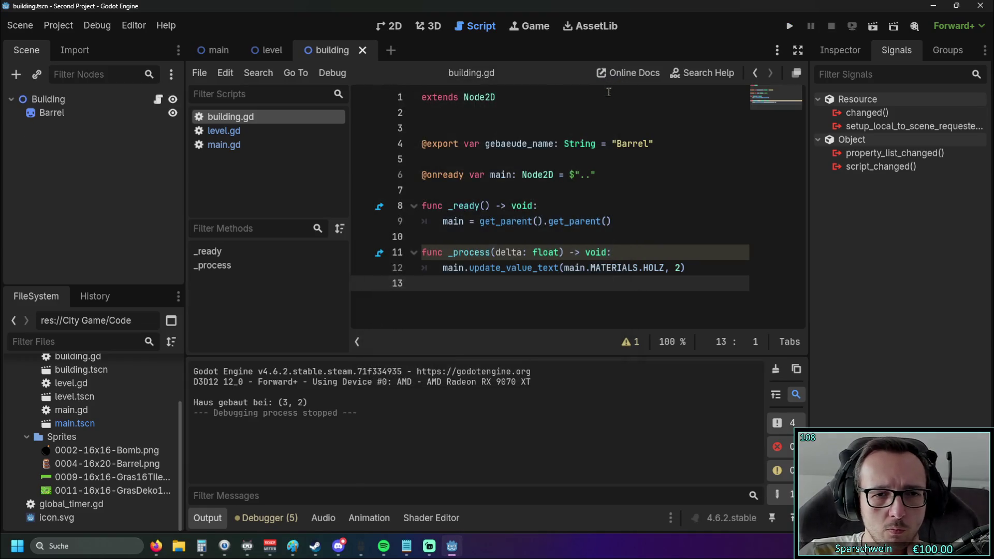
pyautogui.click(487, 174)
# - Examine the Holz update call on line 12 inside _process
pyautogui.hotkey('shift', 'End')
pyautogui.moveTo(441, 268); pyautogui.dragTo(692, 267)
pyautogui.click(622, 291)
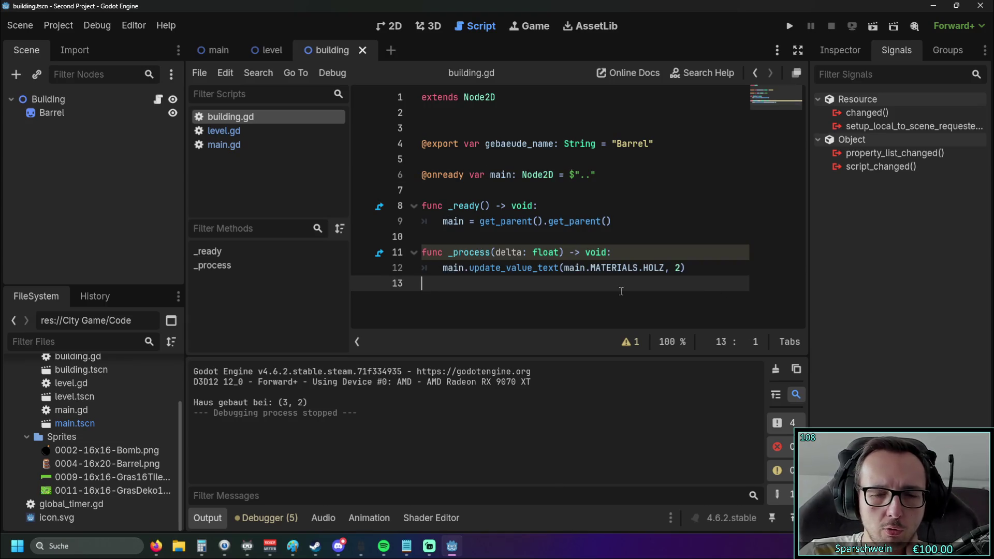
pyautogui.moveTo(443, 268); pyautogui.dragTo(689, 268)
pyautogui.click(662, 284)
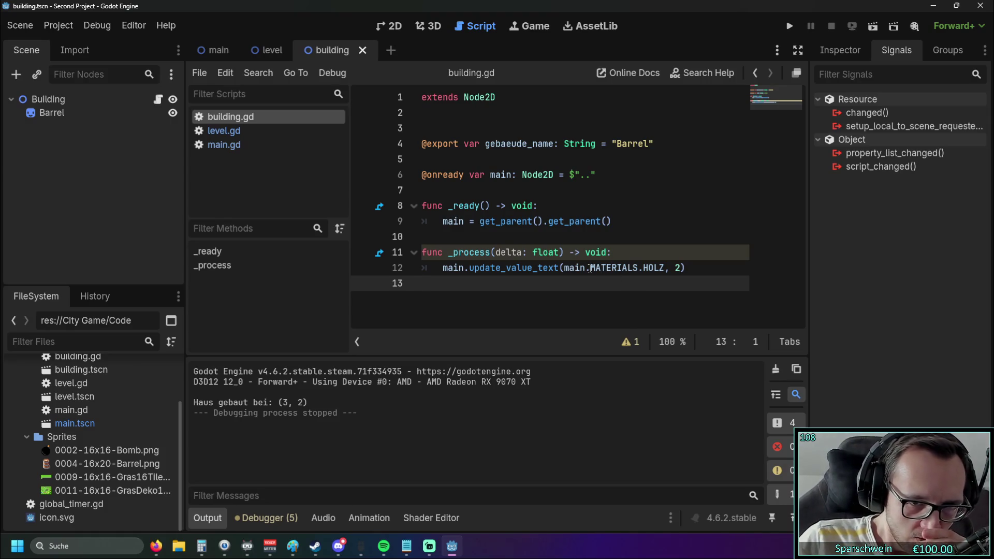
pyautogui.click(614, 253)
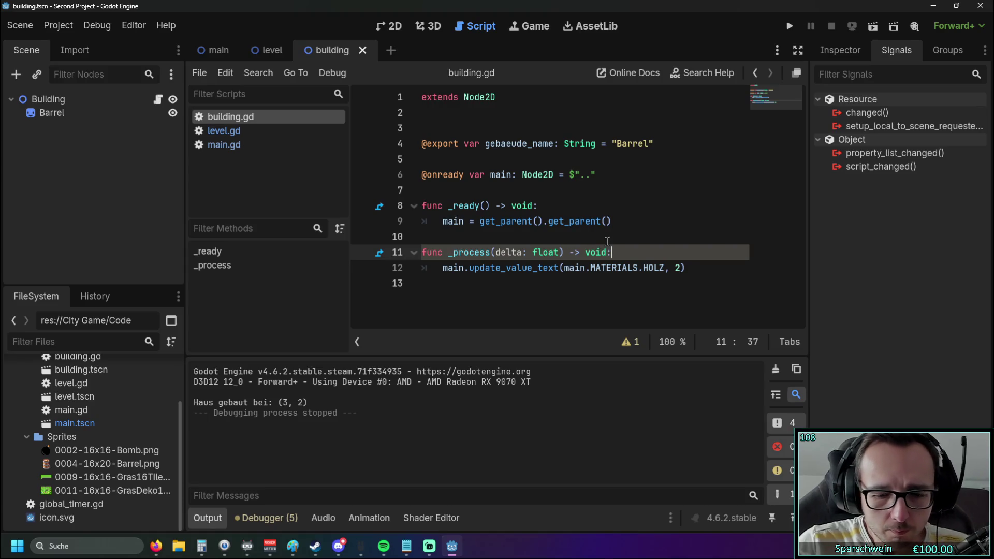
pyautogui.press('Return')
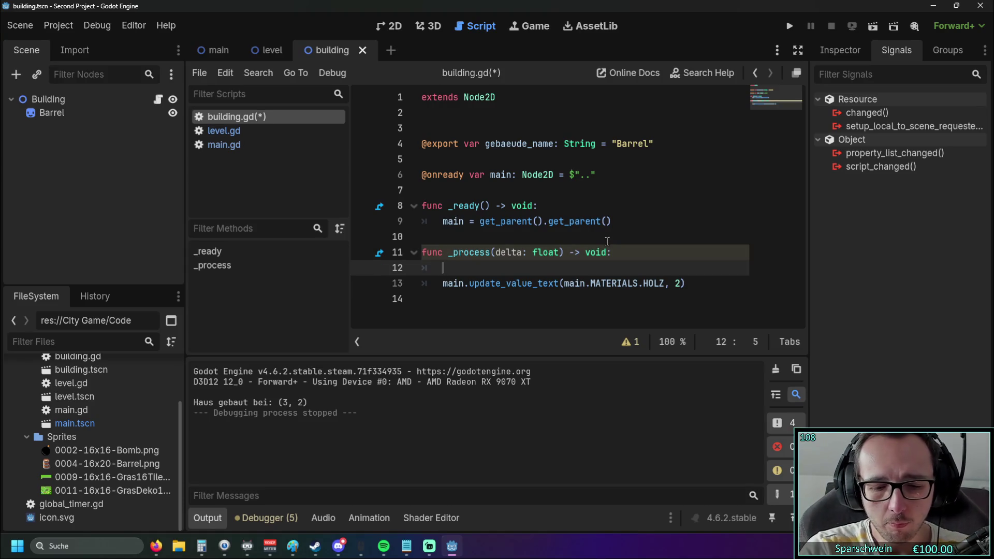
pyautogui.press('BackSpace')
pyautogui.press('BackSpace')
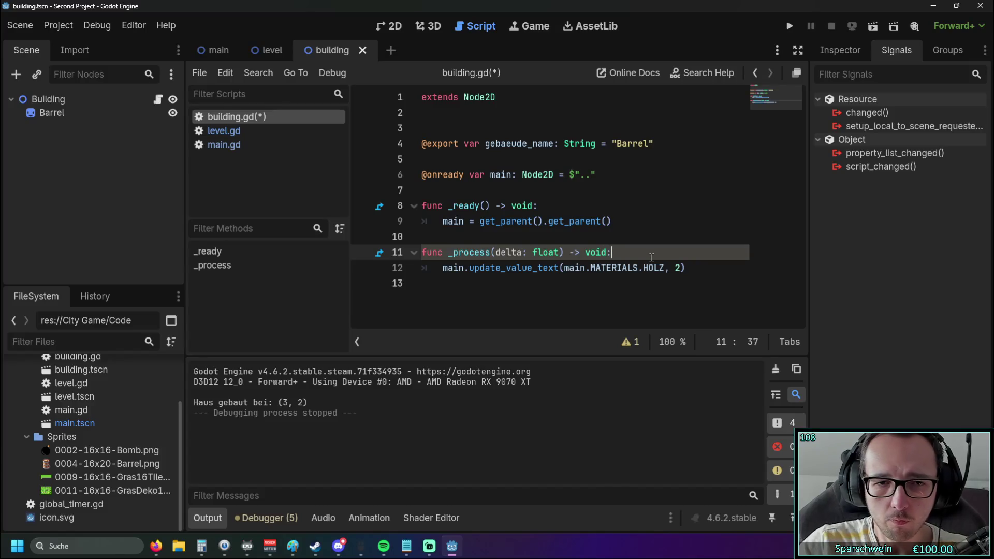
# - Start an unindented line 14 reading 'func main._' after the Holz call
pyautogui.click(688, 268)
pyautogui.press('Return')
pyautogui.press('Return')
pyautogui.press('BackSpace')
pyautogui.write('func main-')
pyautogui.press('BackSpace')
pyautogui.write('_get')
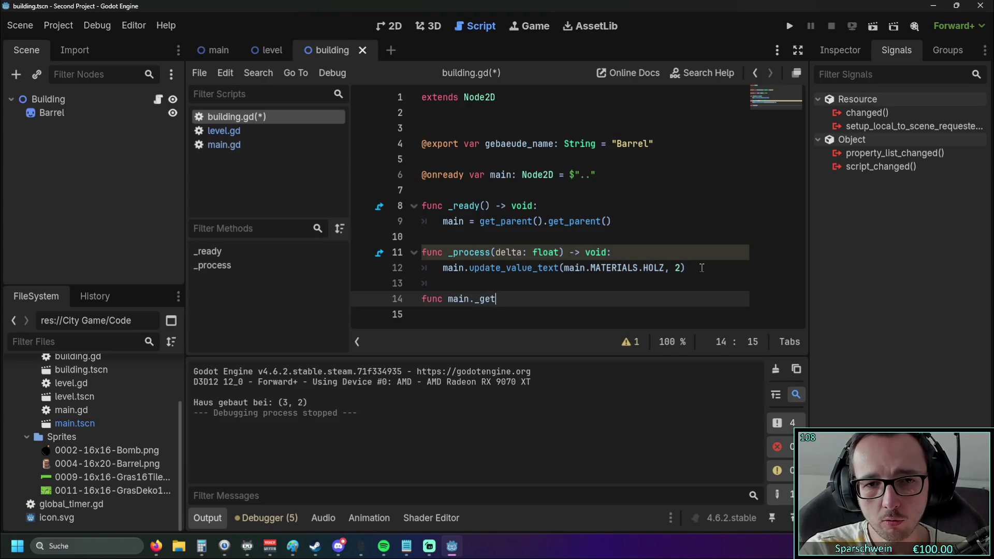
pyautogui.press('BackSpace')
pyautogui.press('BackSpace')
pyautogui.press('BackSpace')
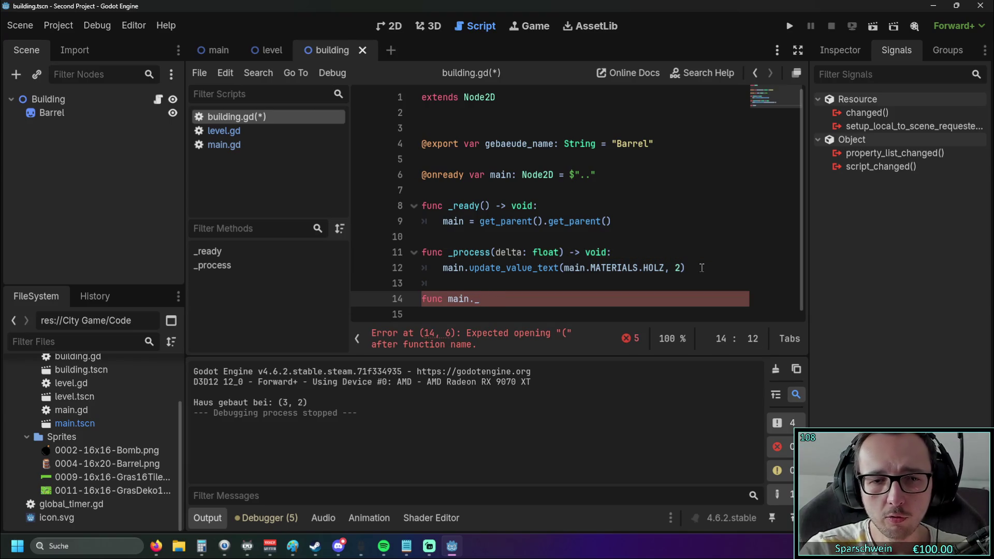
pyautogui.click(212, 50)
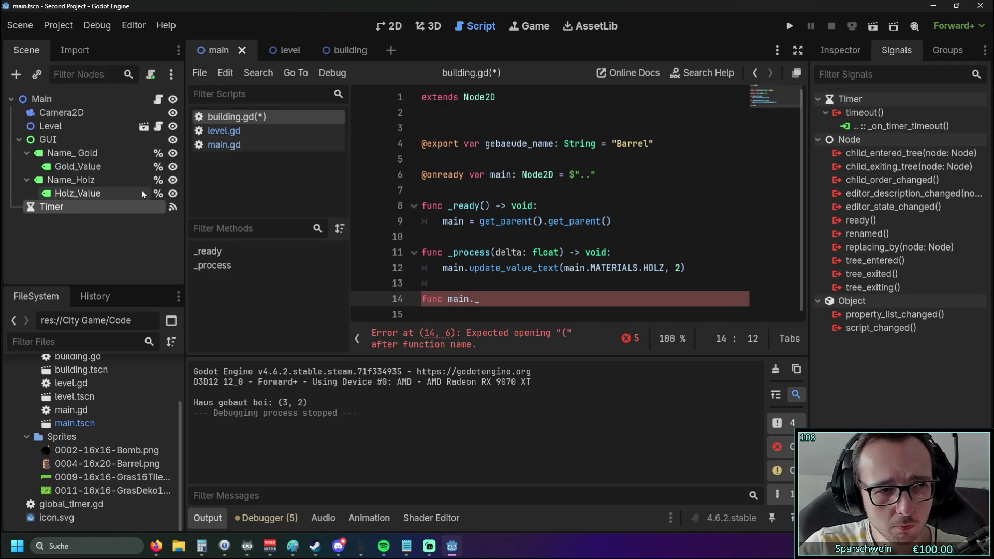
# - Select the _on_timer_timeout function in main.gd for copying
pyautogui.click(335, 50)
pyautogui.click(240, 133)
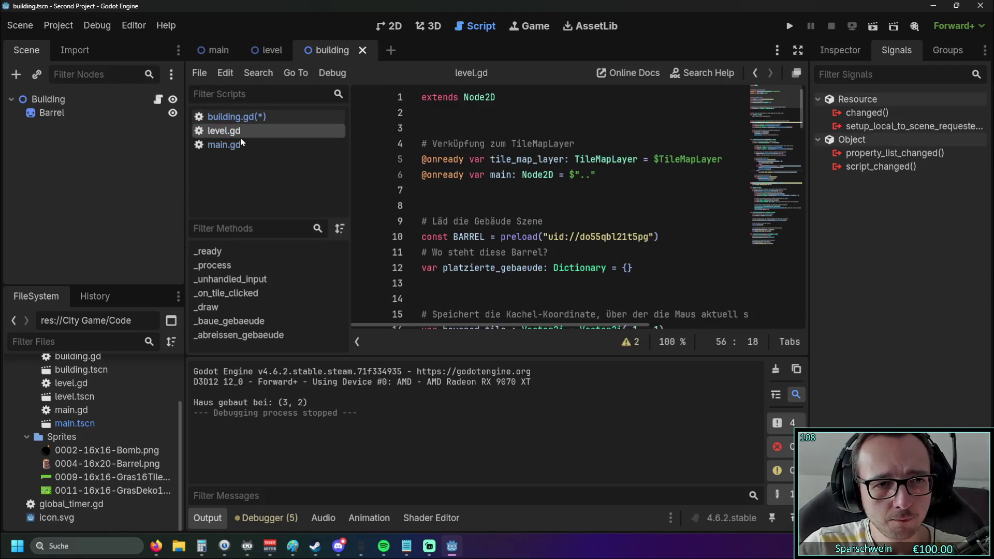
pyautogui.click(241, 145)
pyautogui.scroll(-6, 570, 223)
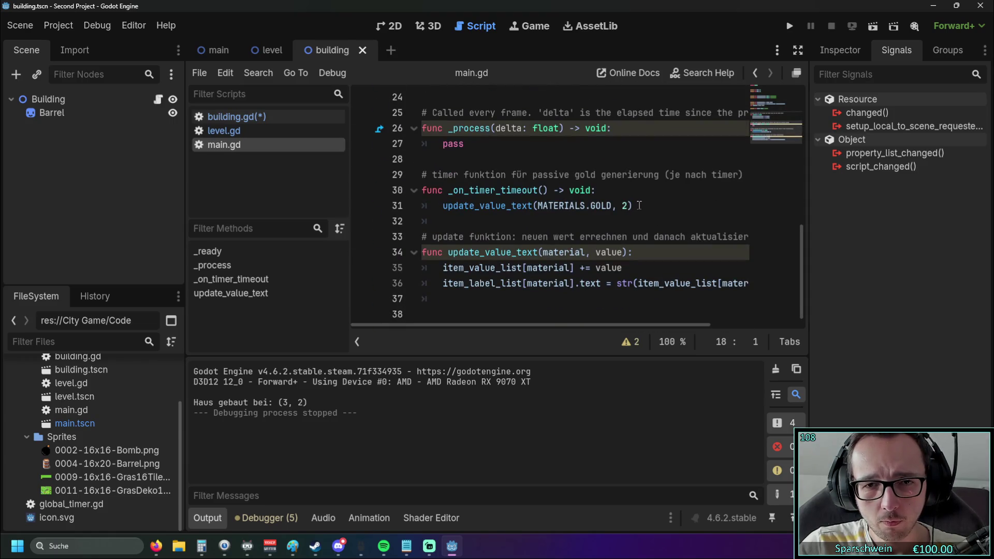
pyautogui.moveTo(636, 206); pyautogui.dragTo(400, 190)
pyautogui.hotkey('ctrl', 'c')
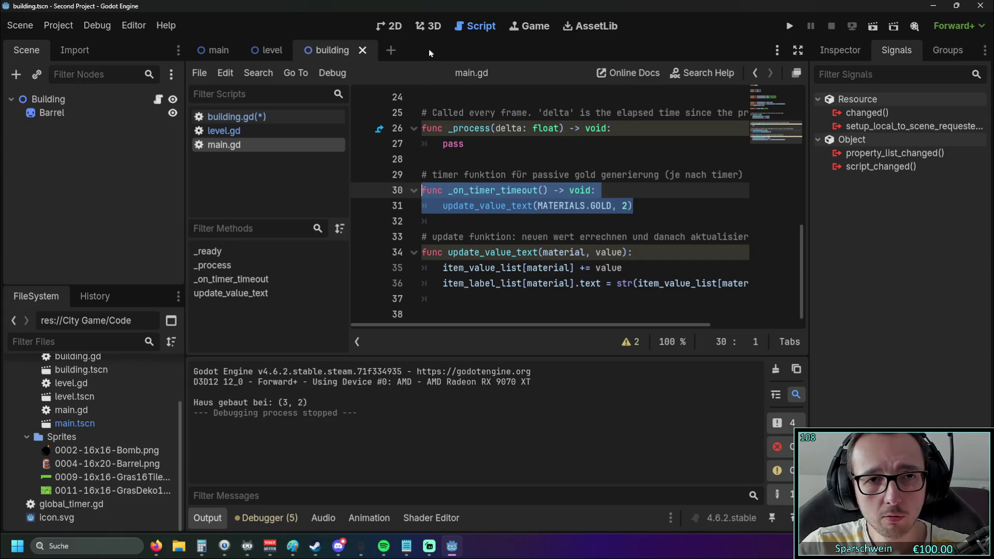
# - Paste the timer function into building.gd in place of 'main._', removing the duplicate func
pyautogui.click(236, 118)
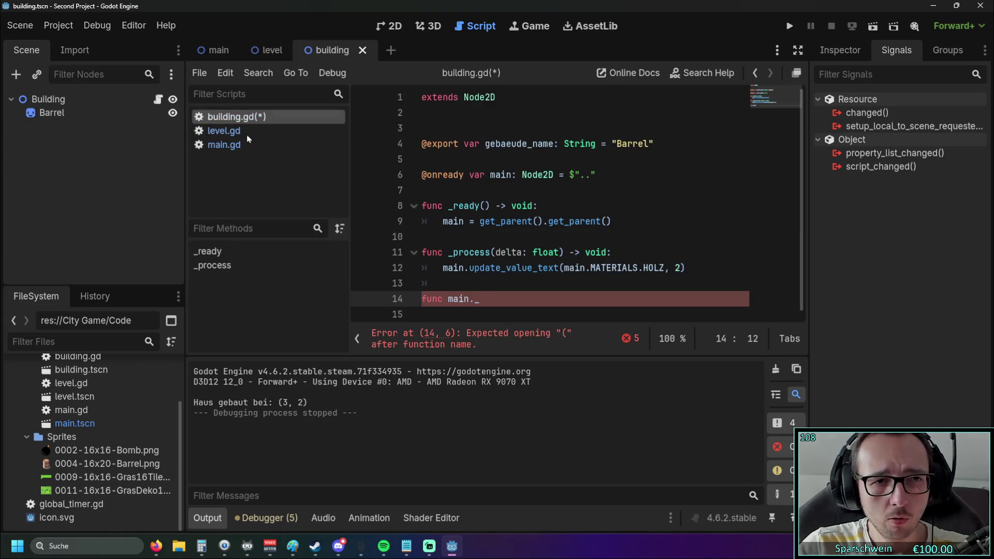
pyautogui.press('BackSpace')
pyautogui.press('BackSpace')
pyautogui.doubleClick(458, 299)
pyautogui.hotkey('ctrl', 'v')
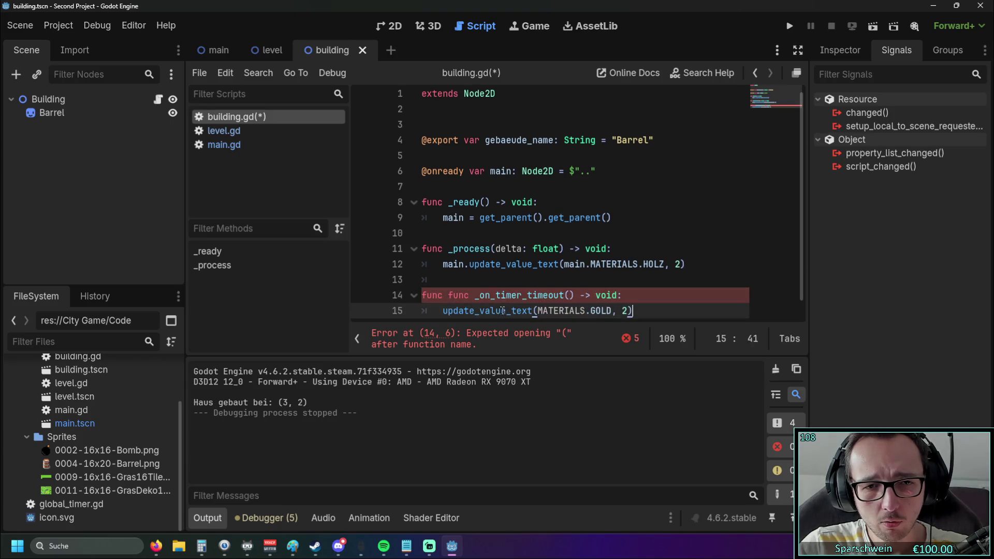
pyautogui.doubleClick(433, 295)
pyautogui.press('Delete')
pyautogui.press('Delete')
# - Prefix the call and MATERIALS with 'main.' and change GOLD to HOLZ on line 15
pyautogui.click(529, 264)
pyautogui.scroll(-1, 543, 252)
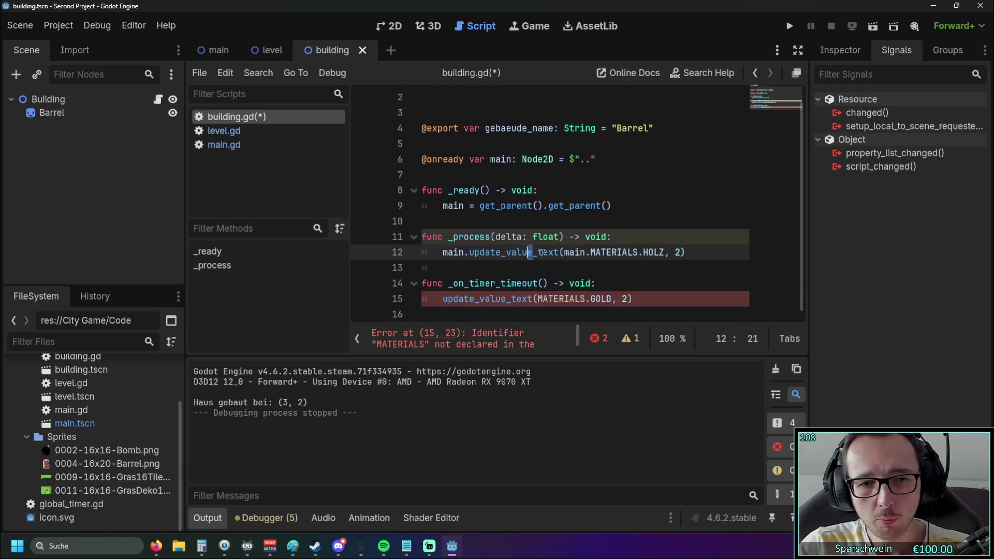
pyautogui.click(443, 300)
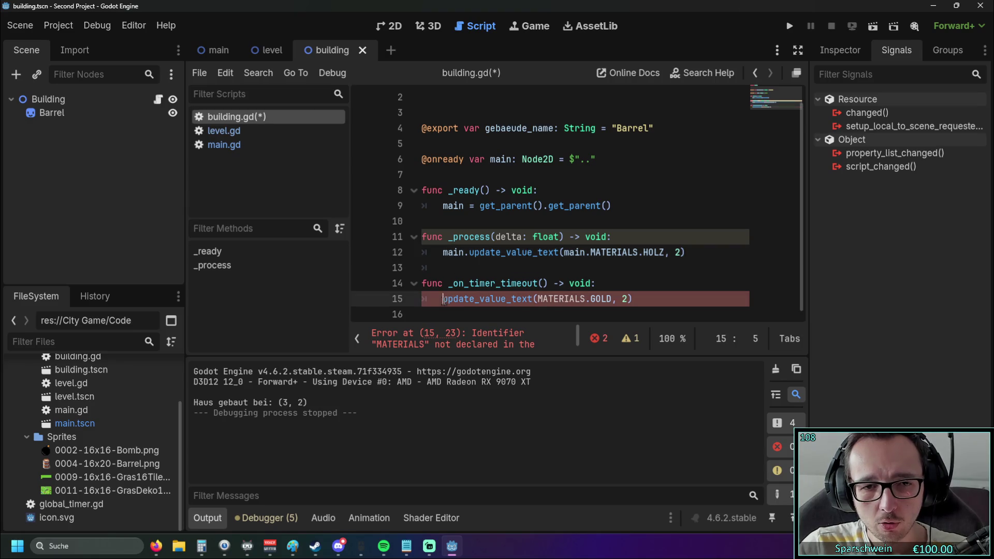
pyautogui.write('main.')
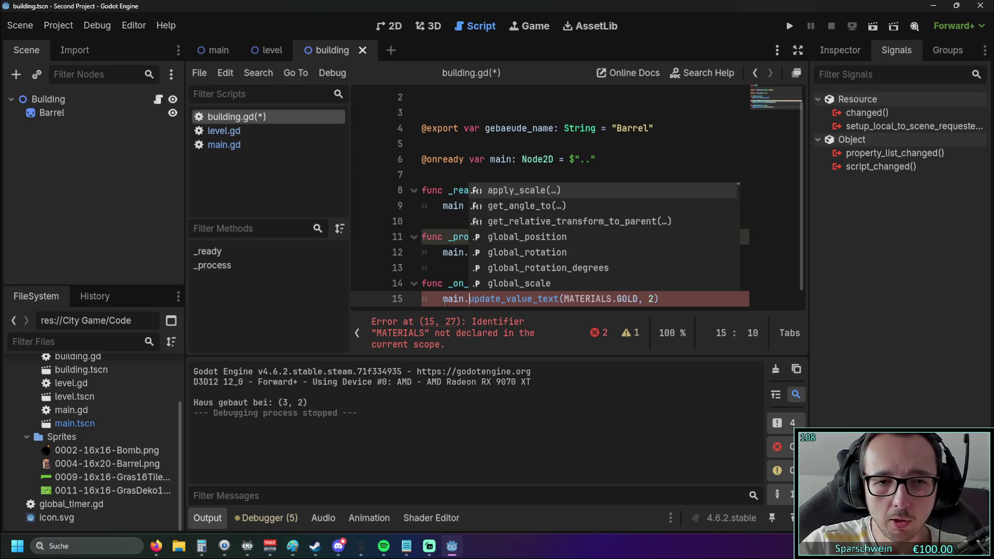
pyautogui.click(440, 252)
pyautogui.click(564, 299)
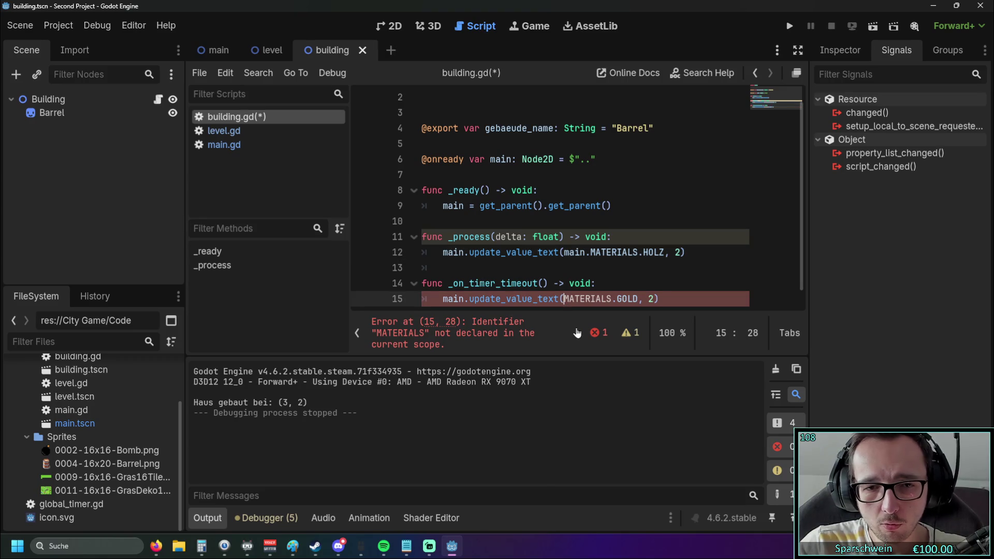
pyautogui.write('main.')
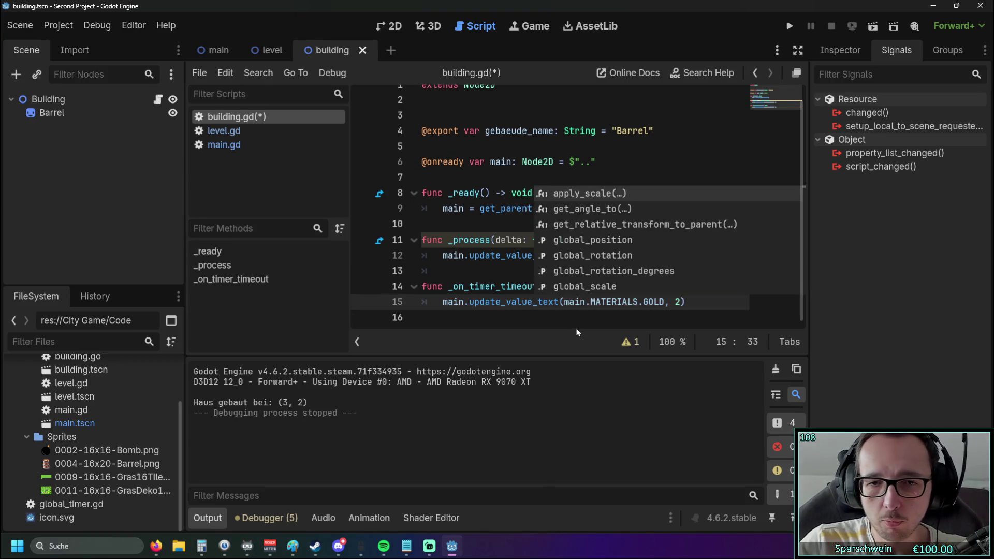
pyautogui.click(492, 240)
pyautogui.moveTo(645, 303); pyautogui.dragTo(667, 306)
pyautogui.write('HOLZ')
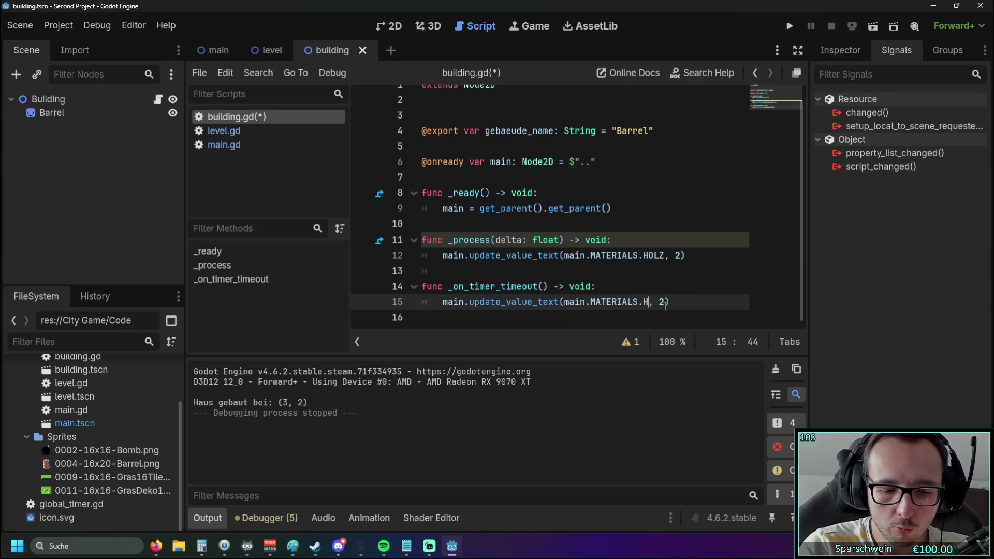
# - Replace the Holz update call in _process with 'pass'
pyautogui.click(620, 271)
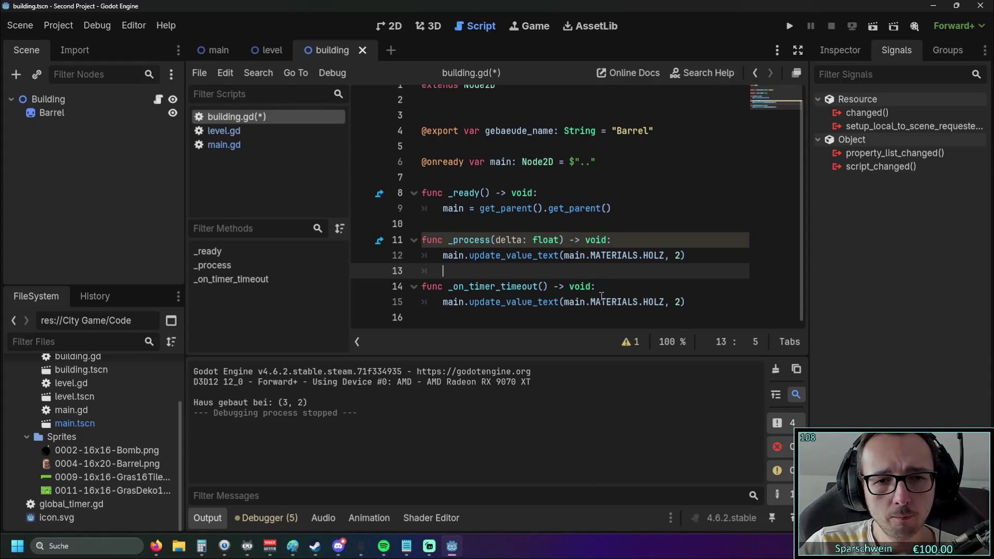
pyautogui.moveTo(694, 255); pyautogui.dragTo(444, 256)
pyautogui.write('pass')
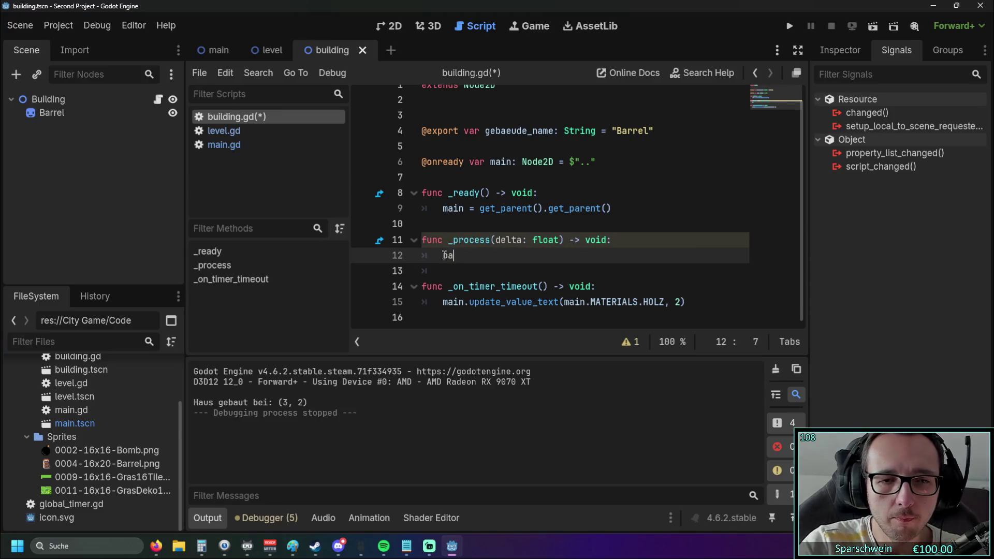